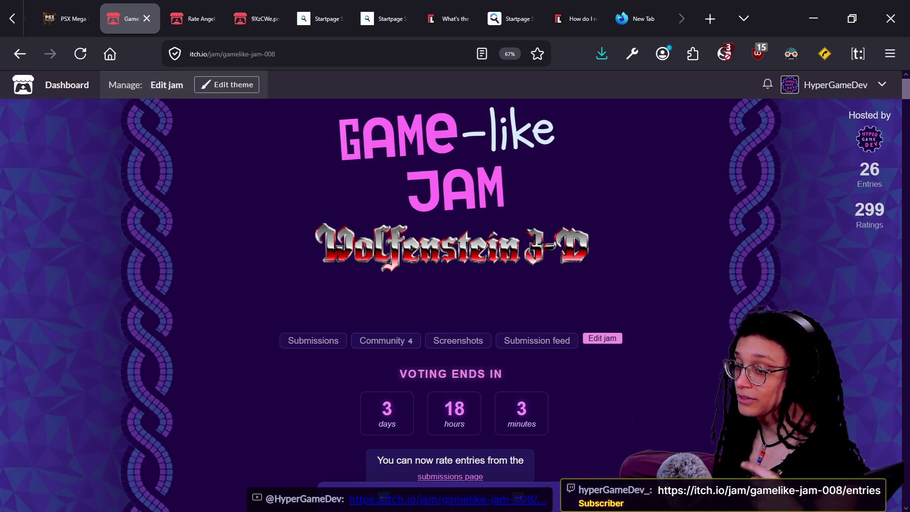
Switch from the itch.io jam page, past the stream chat, to the Godot cat_model script
{"action": "key", "text": "alt+Tab"}
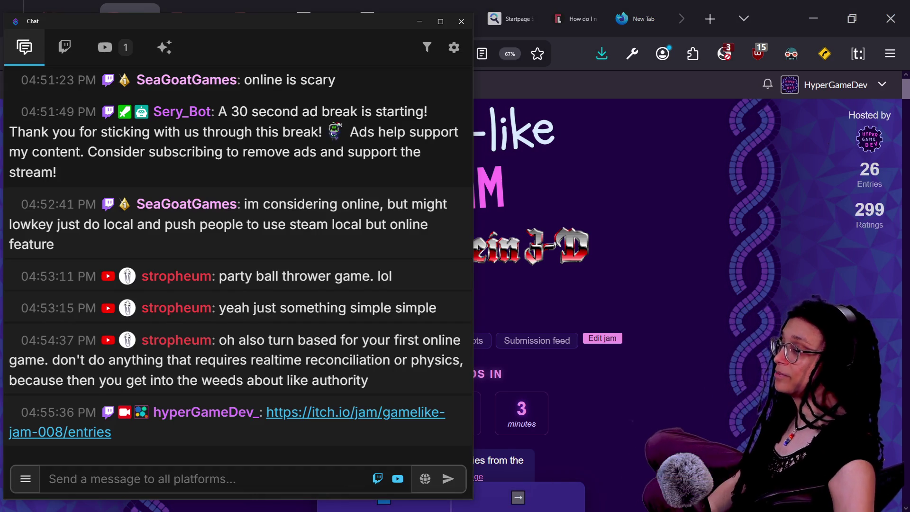
{"action": "key", "text": "alt+Tab"}
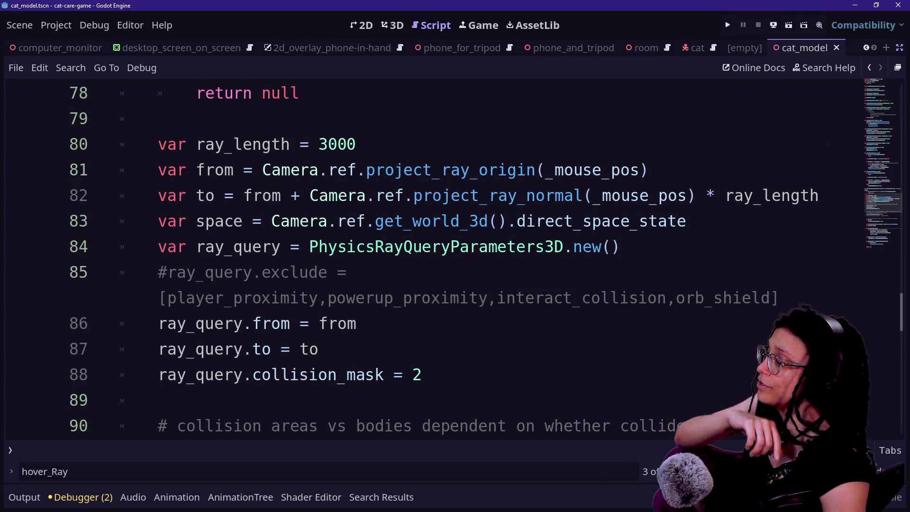
Review the ray query setup on lines 80–87 of the cat_model script
{"action": "left_click", "coordinate": [320, 349]}
{"action": "key", "text": "Down"}
{"action": "key", "text": "Down"}
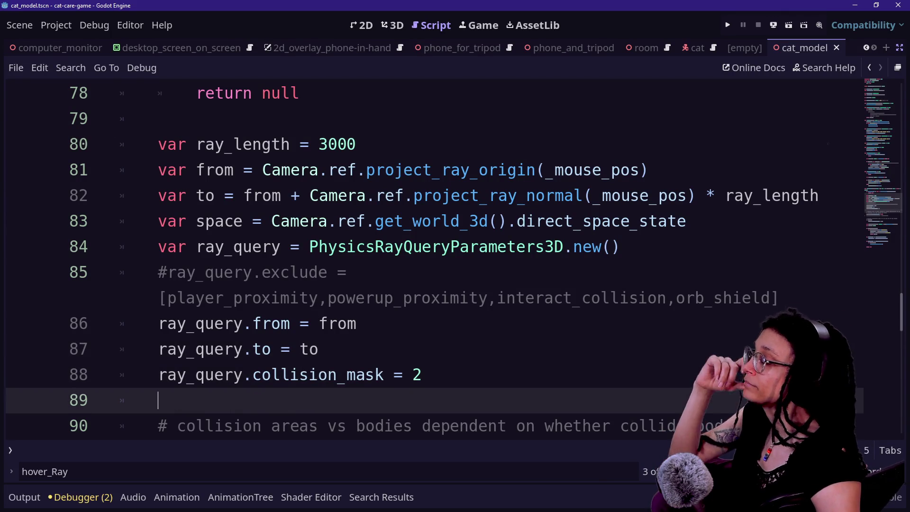
{"action": "key", "text": "Up"}
{"action": "key", "text": "Up"}
{"action": "key", "text": "Up"}
{"action": "left_click", "coordinate": [319, 350]}
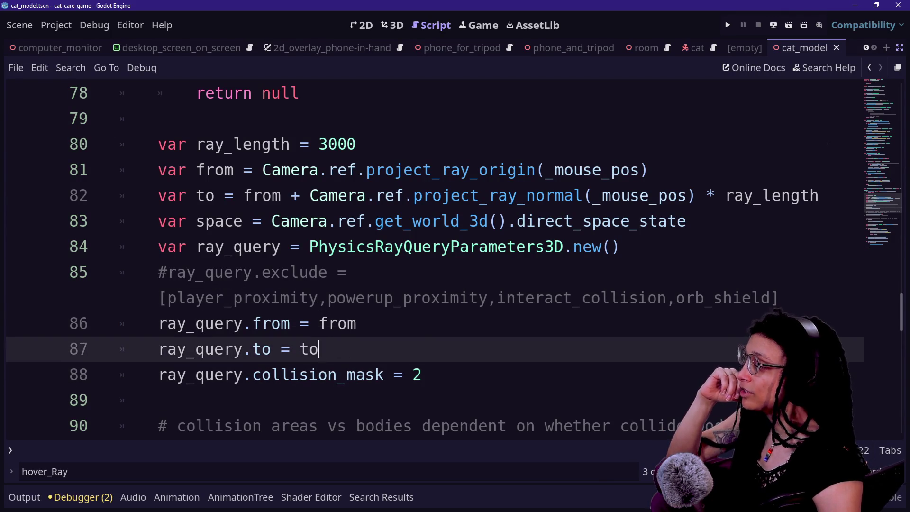
{"action": "left_click_drag", "start_coordinate": [320, 349], "coordinate": [158, 137]}
{"action": "left_click", "coordinate": [320, 349]}
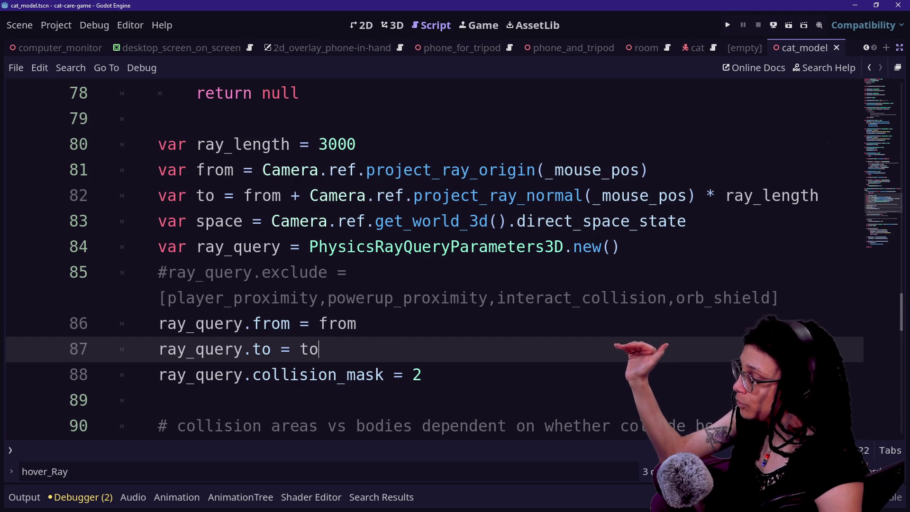
Insert an empty line after the collider assignment on line 104
{"action": "scroll", "coordinate": [427, 261], "scroll_direction": "down", "scroll_amount": 3}
{"action": "scroll", "coordinate": [426, 261], "scroll_direction": "down", "scroll_amount": 1}
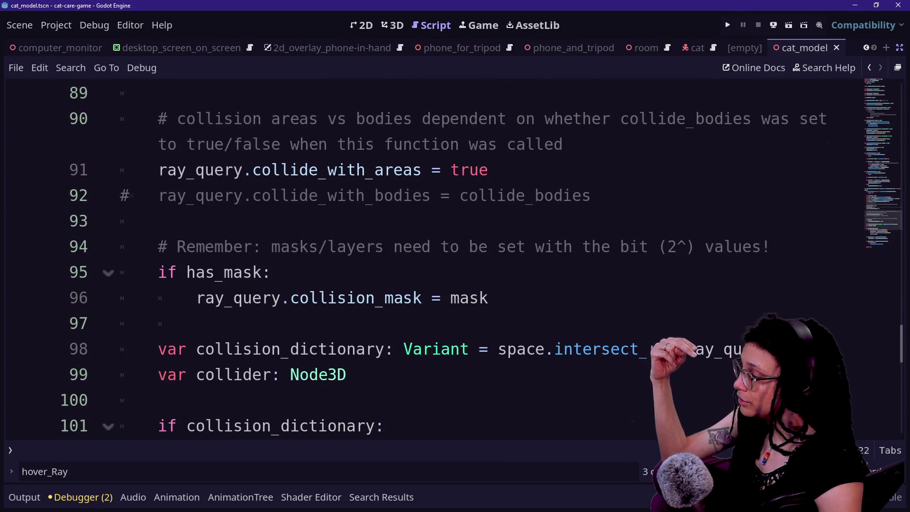
{"action": "scroll", "coordinate": [426, 261], "scroll_direction": "down", "scroll_amount": 4}
{"action": "left_click", "coordinate": [639, 195]}
{"action": "key", "text": "Return"}
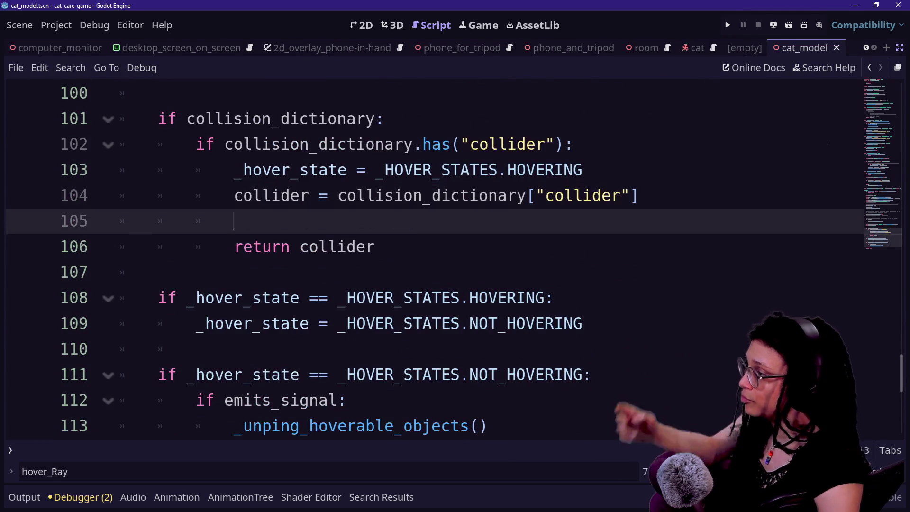
Start a print.fancy( call on line 105 using the autocomplete suggestion
{"action": "type", "text": "or"}
{"action": "key", "text": "BackSpace"}
{"action": "key", "text": "BackSpace"}
{"action": "type", "text": "pr"}
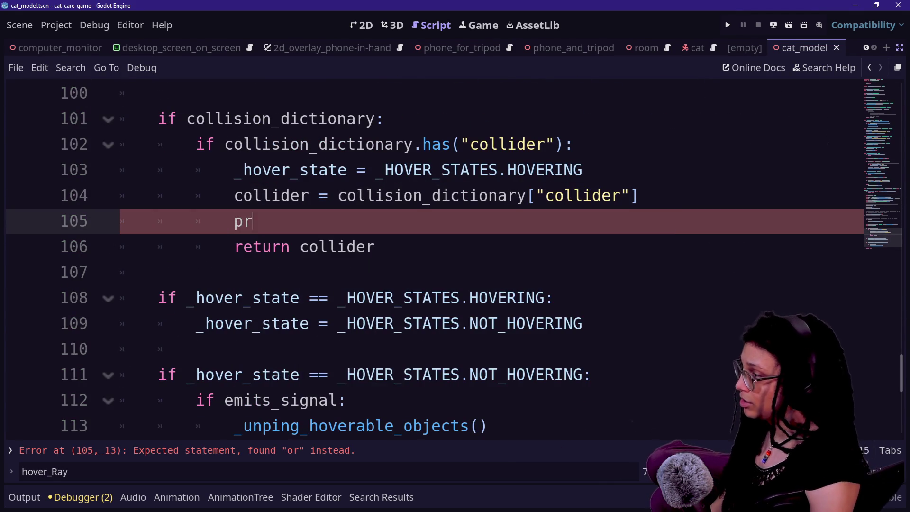
{"action": "type", "text": "int>."}
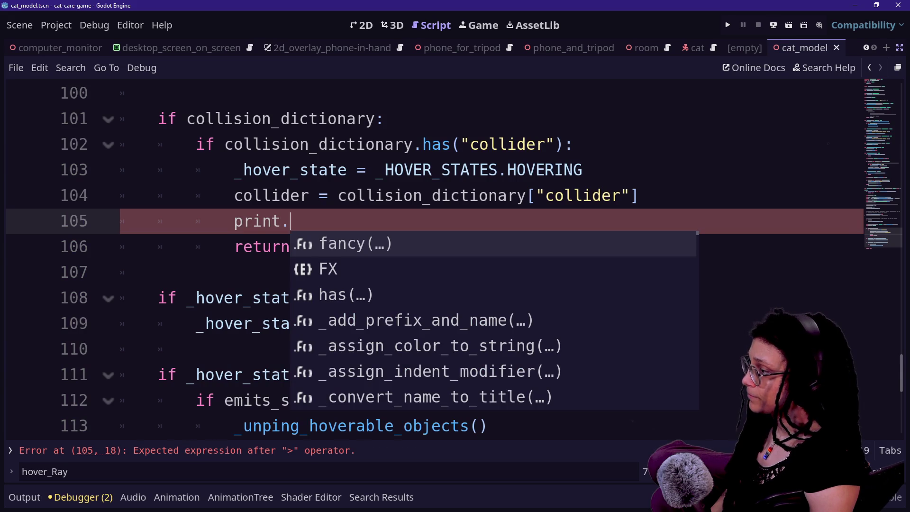
{"action": "key", "text": "Return"}
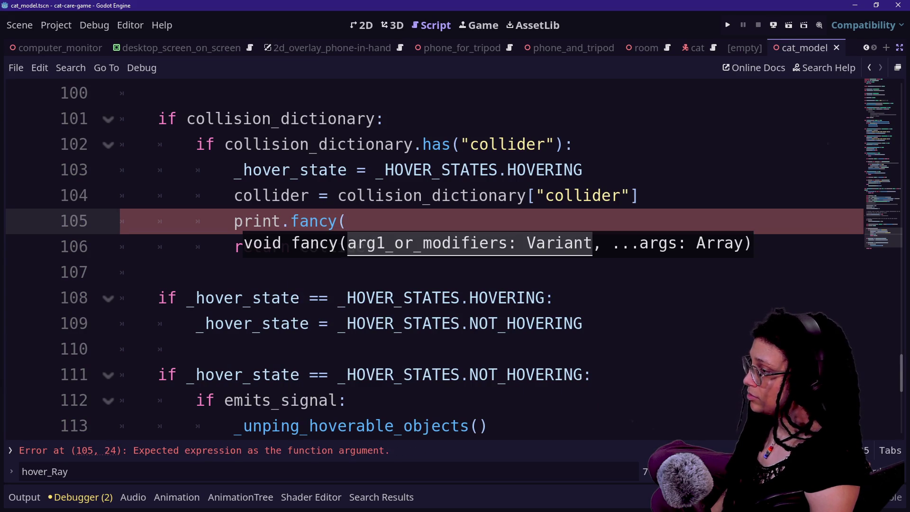
{"action": "type", "text": "\""}
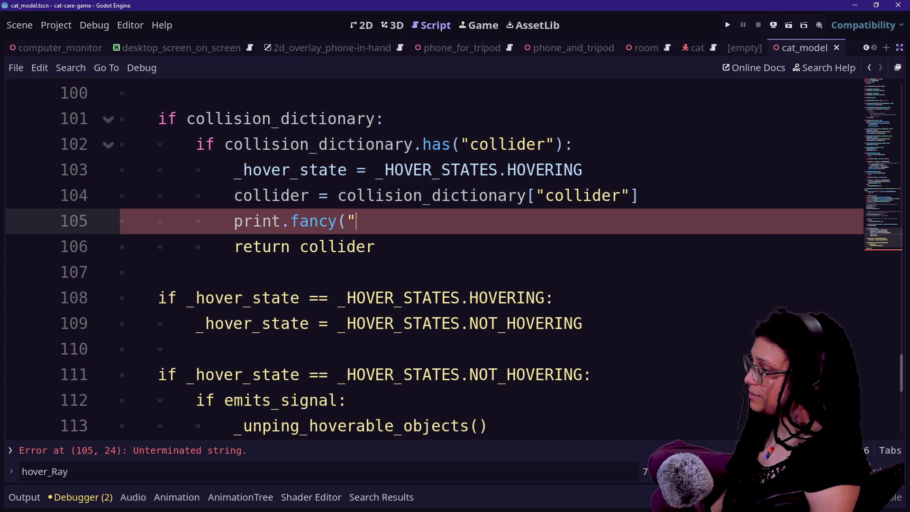
{"action": "key", "text": "BackSpace"}
Add the [FFX.HIGHLIGHT_SKYBLUE] modifier array followed by a comma and opening quote
{"action": "type", "text": "X.SK"}
{"action": "key", "text": "Return"}
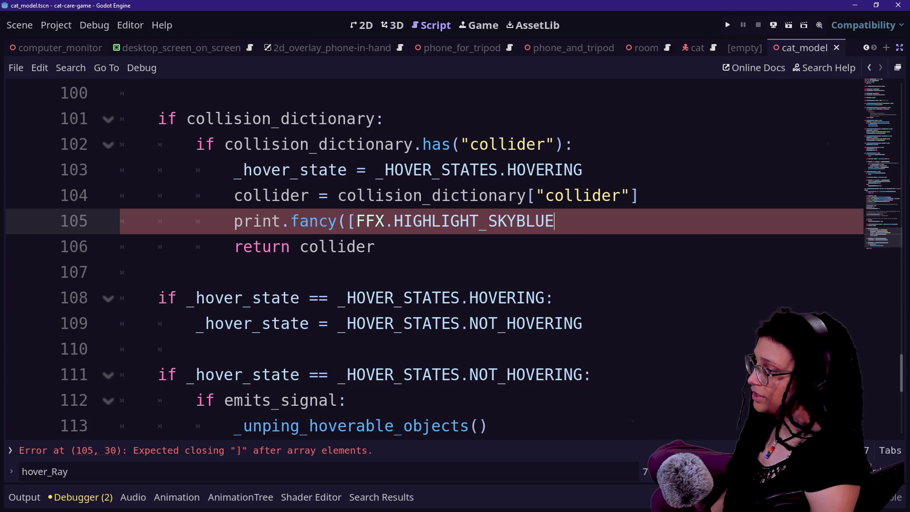
{"action": "key", "text": "BackSpace"}
{"action": "type", "text": "]"}
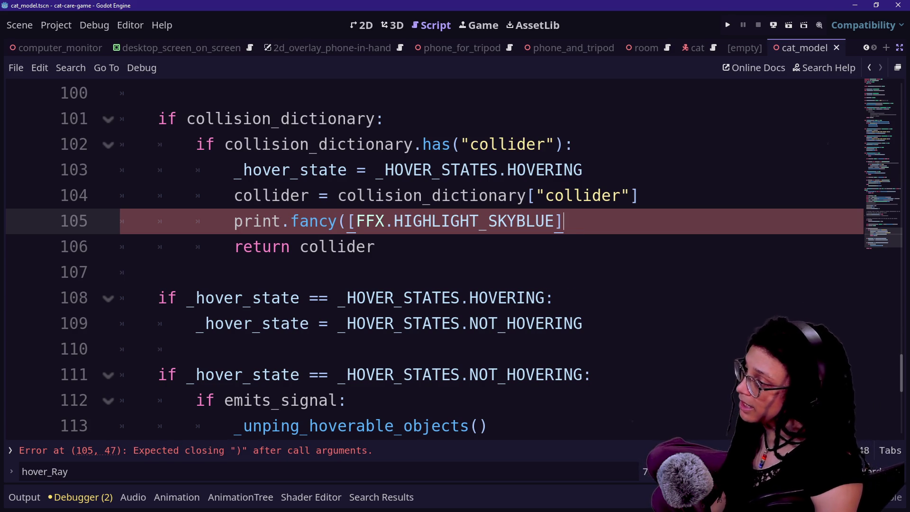
{"action": "type", "text": "."}
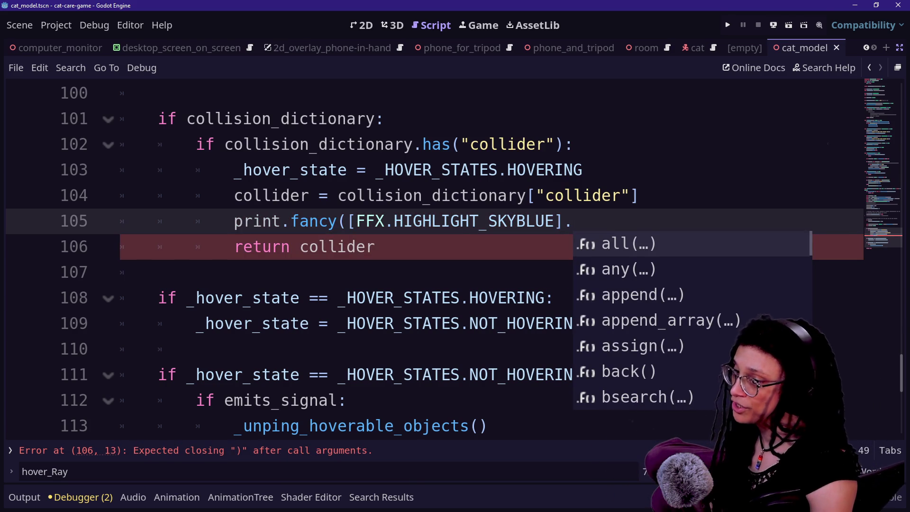
{"action": "key", "text": "BackSpace"}
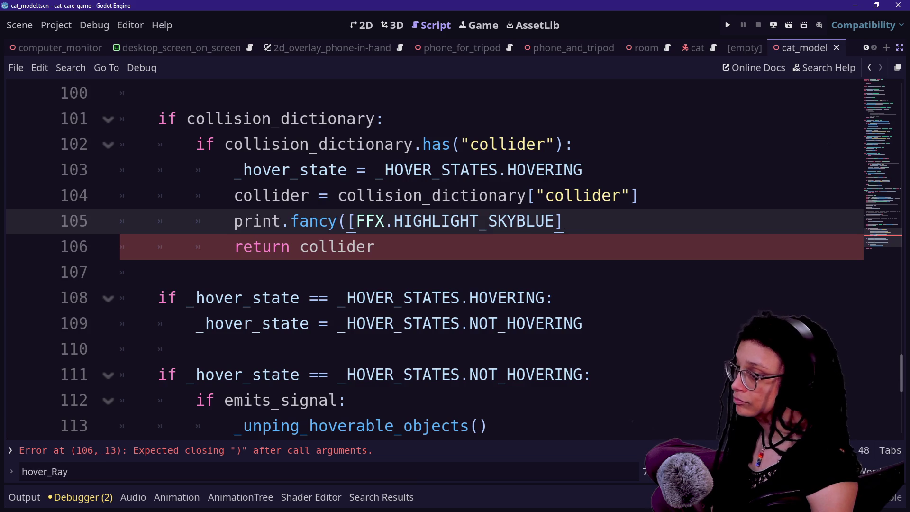
{"action": "type", "text": ",\""}
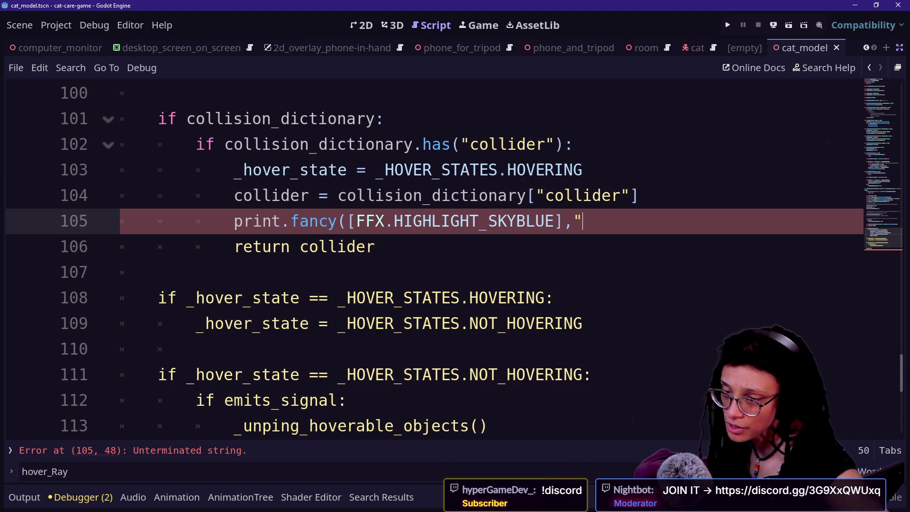
{"action": "left_click", "coordinate": [583, 323]}
Replace the trailing characters of line 105 with a comma and 'co'
{"action": "key", "text": "Down"}
{"action": "key", "text": "Up"}
{"action": "key", "text": "Up"}
{"action": "key", "text": "Up"}
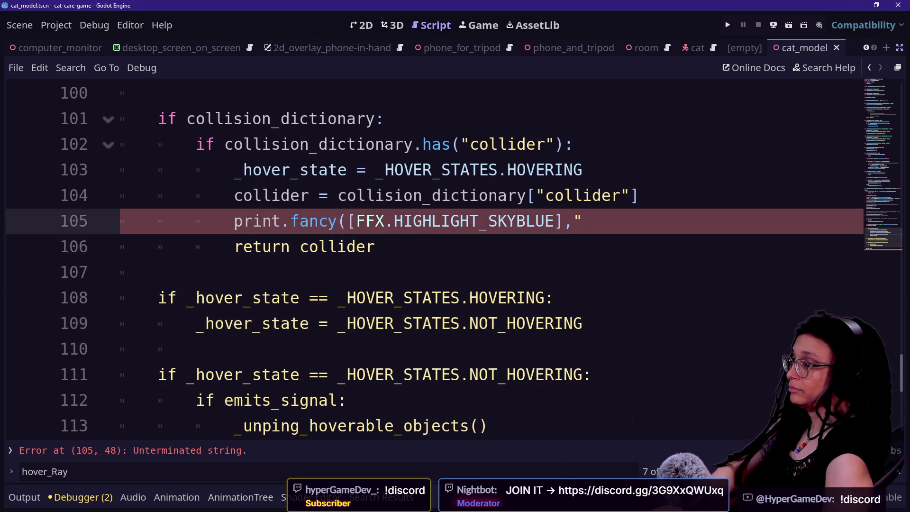
{"action": "key", "text": "Down"}
{"action": "key", "text": "Up"}
{"action": "key", "text": "BackSpace"}
{"action": "key", "text": "BackSpace"}
{"action": "type", "text": "."}
{"action": "key", "text": "BackSpace"}
{"action": "type", "text": ","}
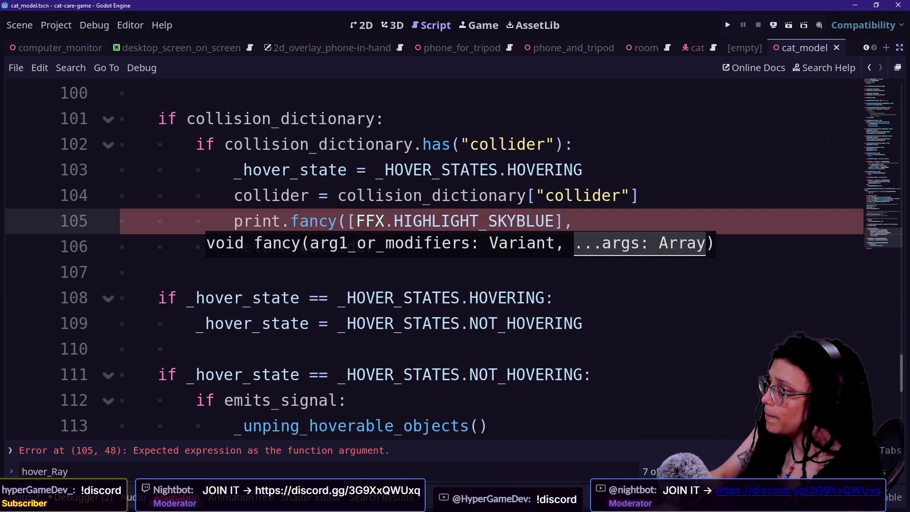
{"action": "type", "text": "co"}
Delete the whole unfinished print.fancy line and bring up the stream chat window
{"action": "left_click", "coordinate": [375, 246]}
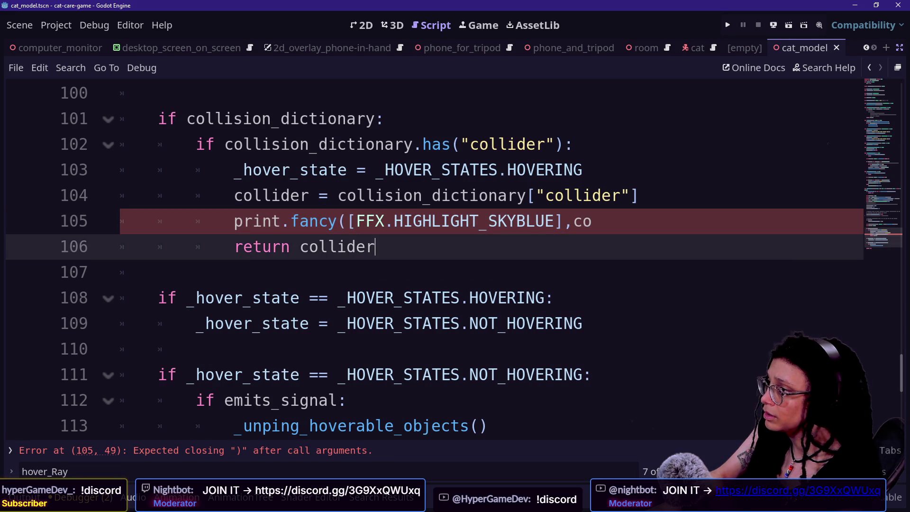
{"action": "left_click", "coordinate": [291, 195]}
{"action": "key", "text": "Down"}
{"action": "key", "text": "End"}
{"action": "key", "text": "BackSpace"}
{"action": "key", "text": "BackSpace"}
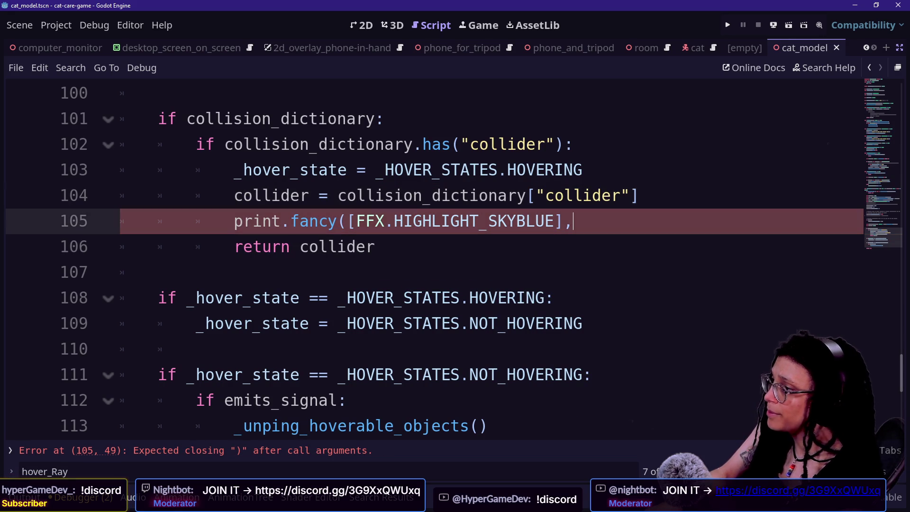
{"action": "key", "text": "ctrl+shift+k"}
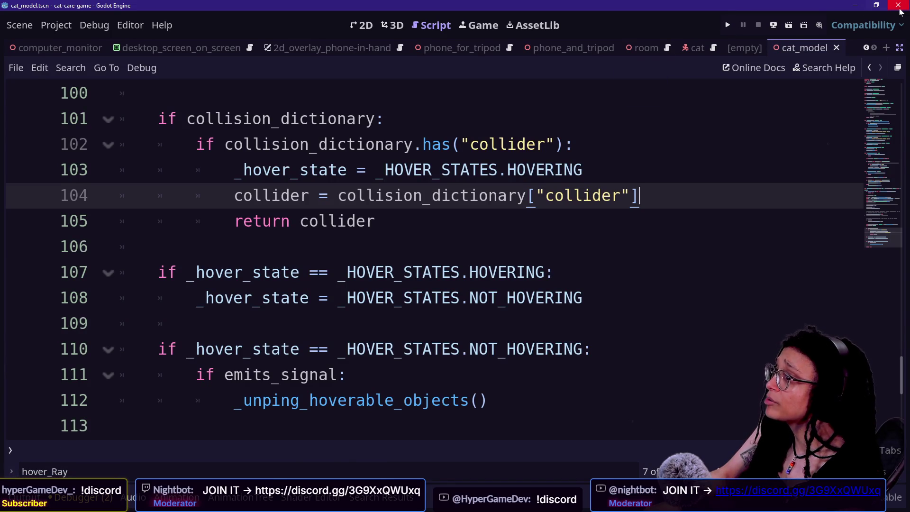
{"action": "key", "text": "alt+Tab"}
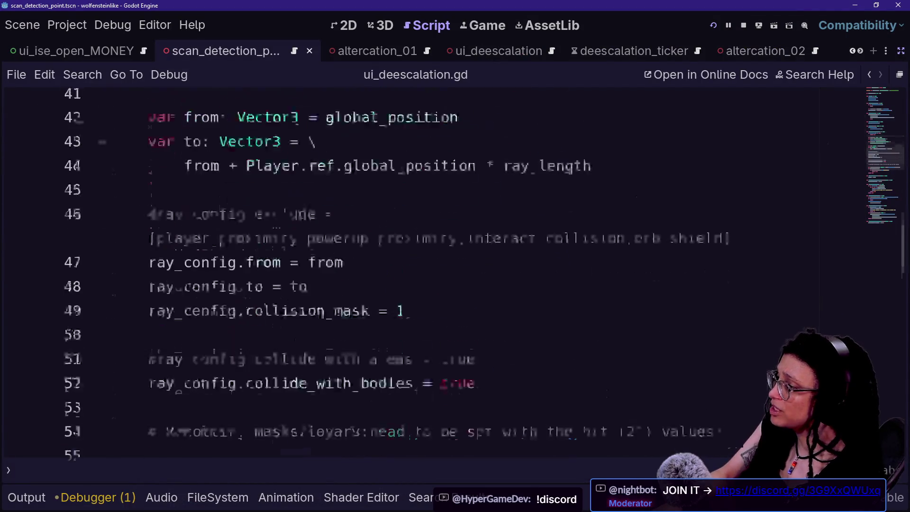
Paste the print.fancy skyblue line inside the collider check of ui_deescalation.gd
{"action": "scroll", "coordinate": [427, 273], "scroll_direction": "down", "scroll_amount": 3}
{"action": "left_click", "coordinate": [538, 272]}
{"action": "key", "text": "Return"}
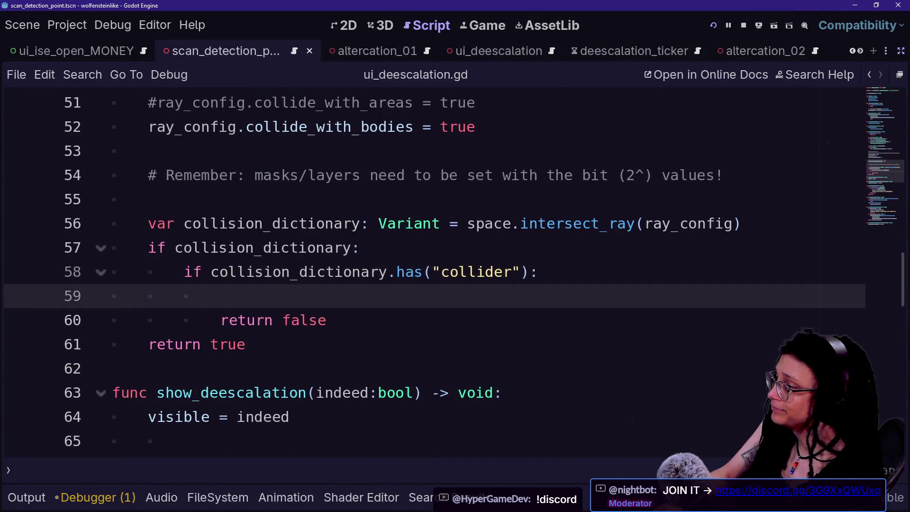
{"action": "key", "text": "ctrl+v"}
{"action": "key", "text": "BackSpace"}
{"action": "key", "text": "BackSpace"}
{"action": "key", "text": "BackSpace"}
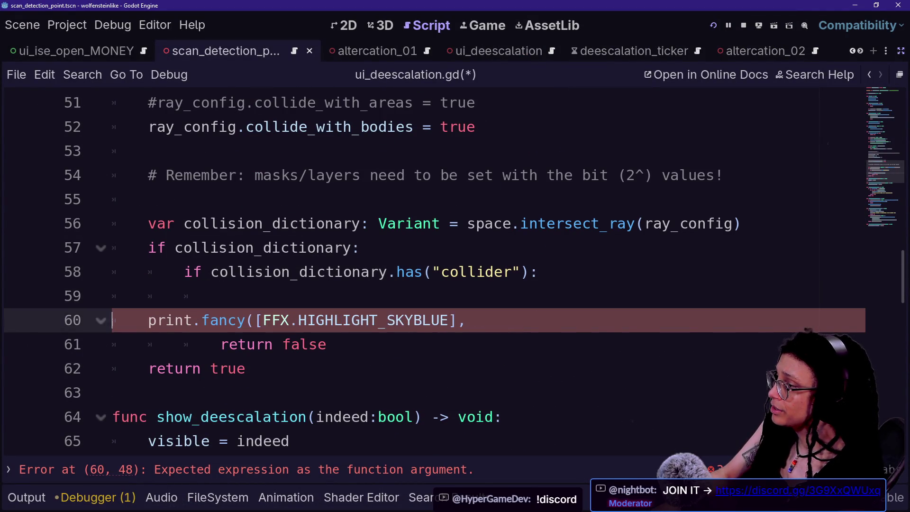
Add var collider: Node3D = collision_dictionary["collider" under the has-collider check
{"action": "left_click", "coordinate": [361, 248]}
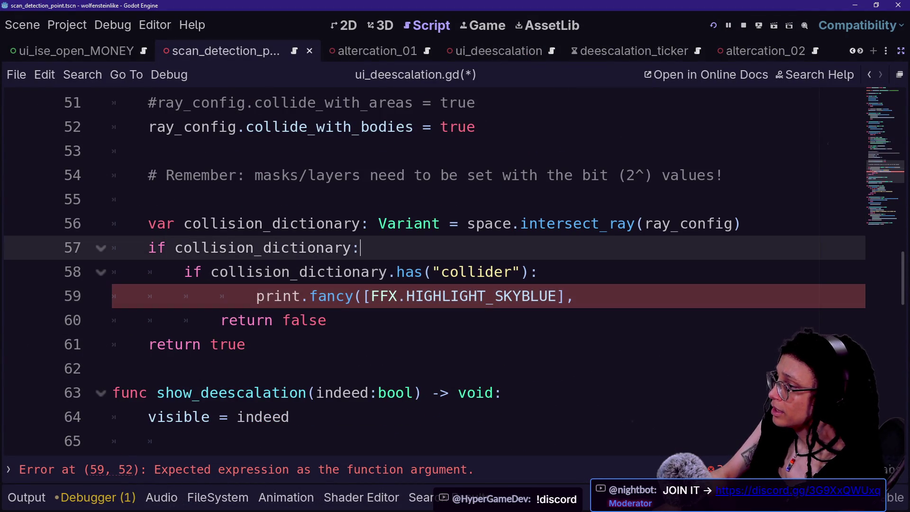
{"action": "left_click", "coordinate": [540, 271]}
{"action": "key", "text": "Return"}
{"action": "type", "text": "var "}
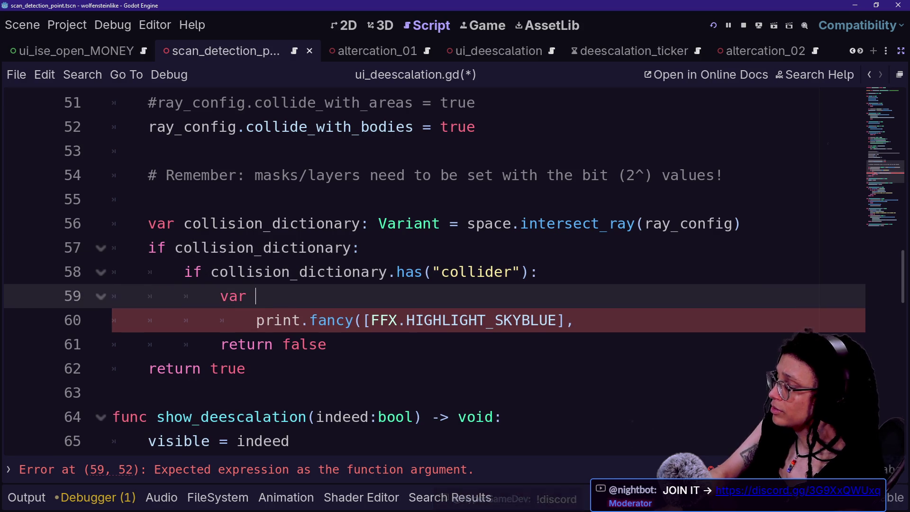
{"action": "type", "text": "collider: N"}
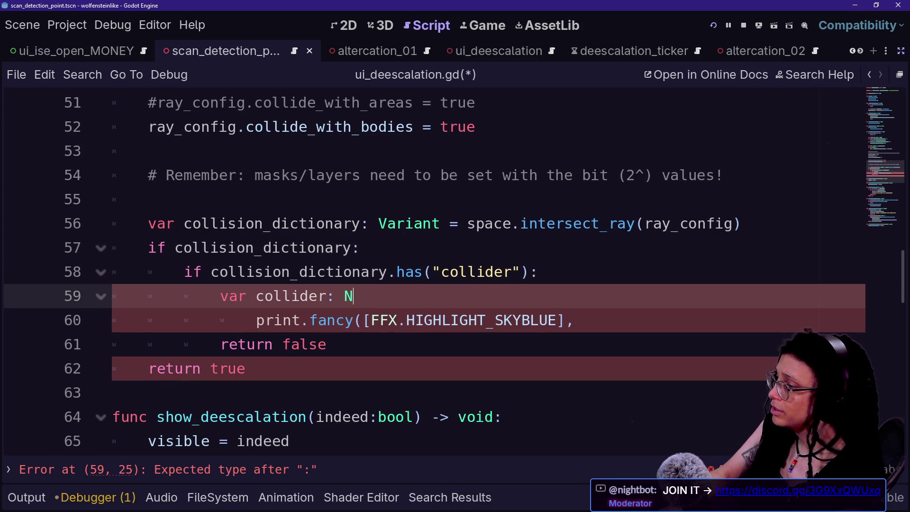
{"action": "type", "text": "ode3D "}
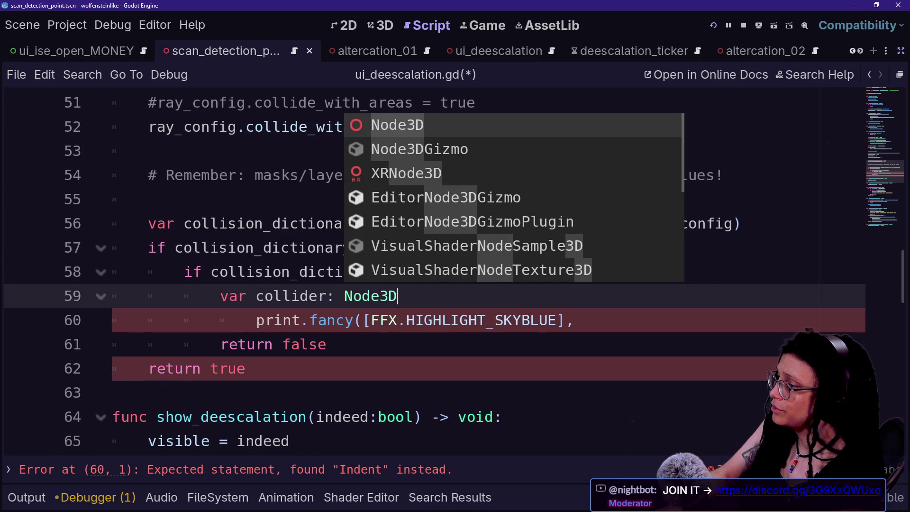
{"action": "type", "text": "="}
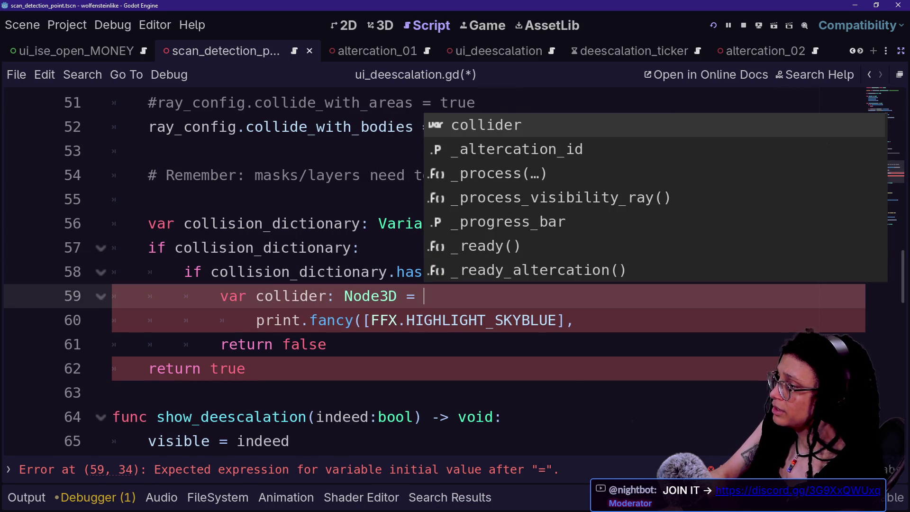
{"action": "type", "text": " coll"}
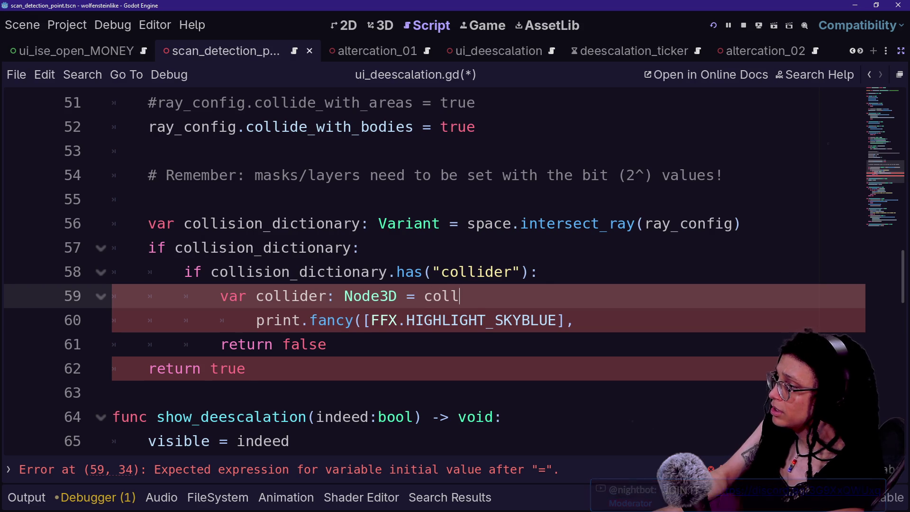
{"action": "type", "text": "ision_d"}
{"action": "key", "text": "Return"}
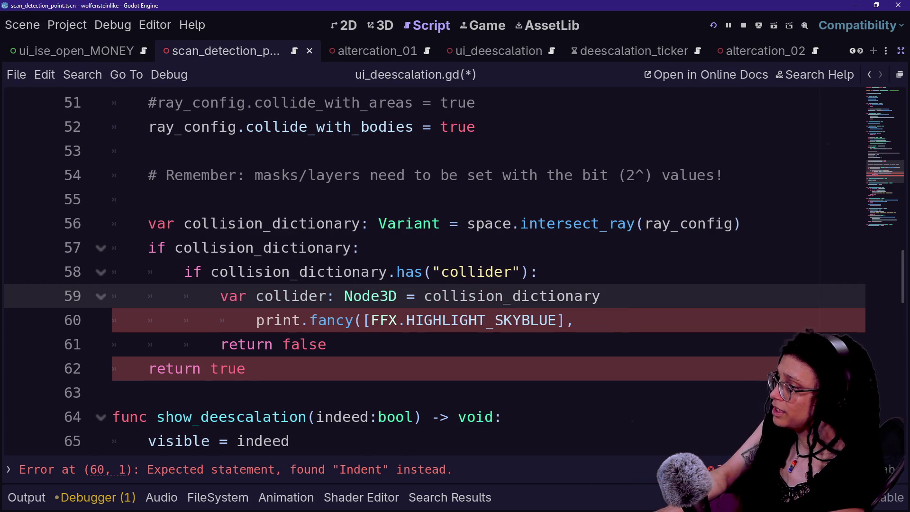
{"action": "type", "text": "\"collider"}
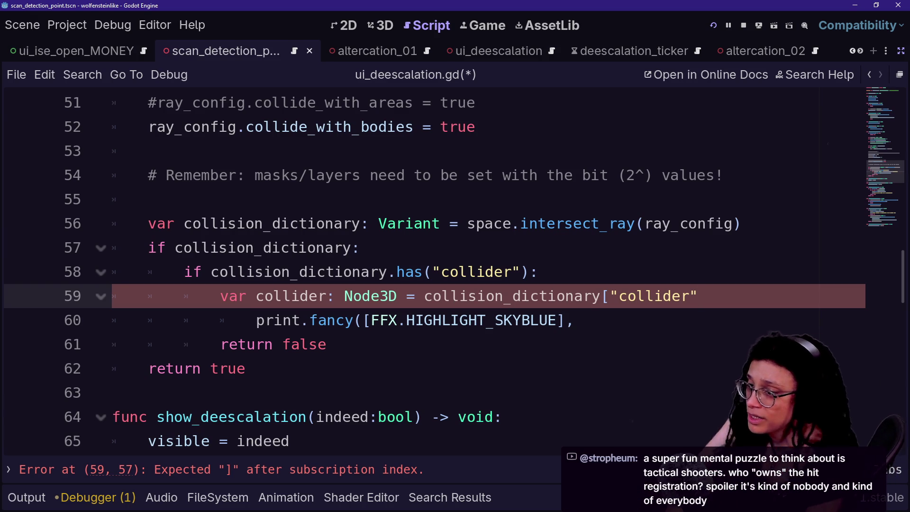
Close the bracket on line 59 and remove the extra indentation before the print on line 60
{"action": "type", "text": "}"}
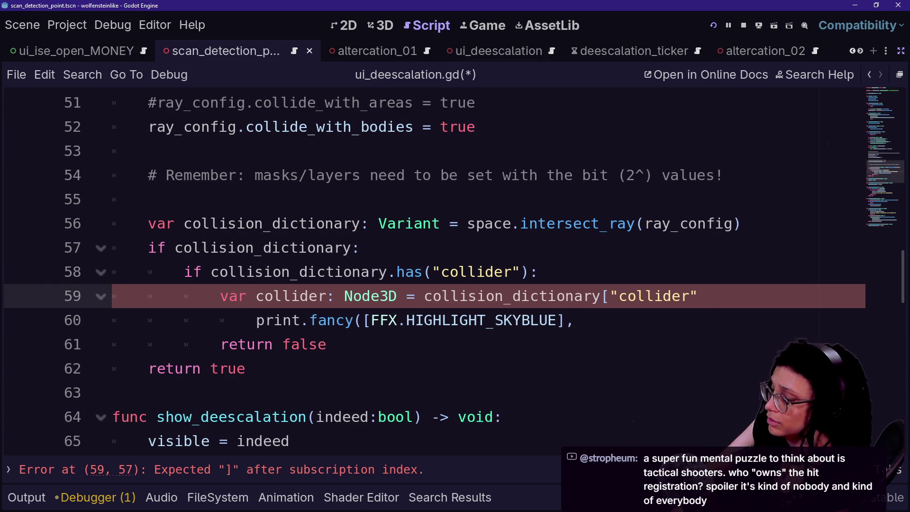
{"action": "left_click", "coordinate": [442, 320]}
{"action": "type", "text": "collider.name"}
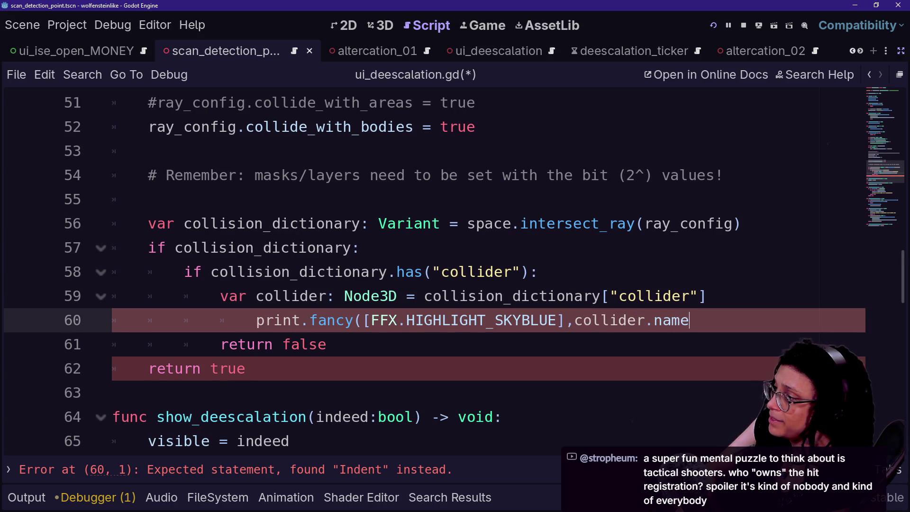
{"action": "key", "text": "Return"}
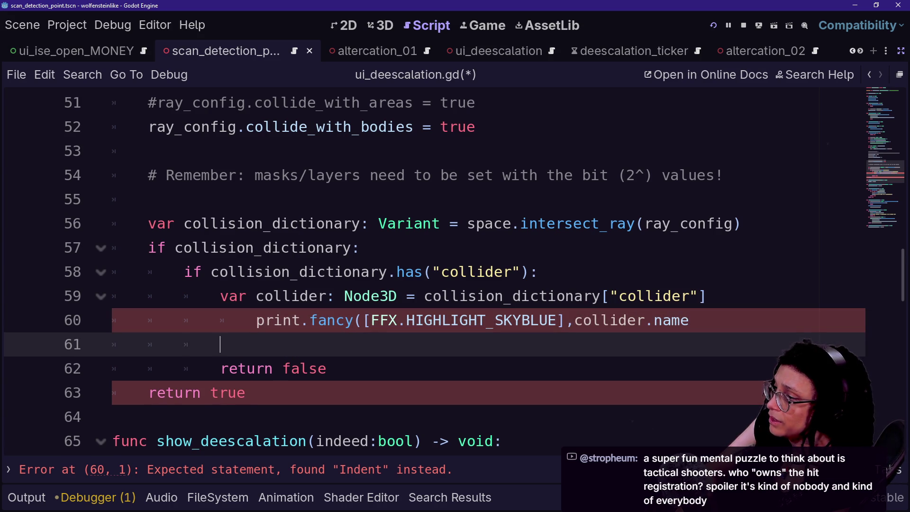
{"action": "key", "text": "BackSpace"}
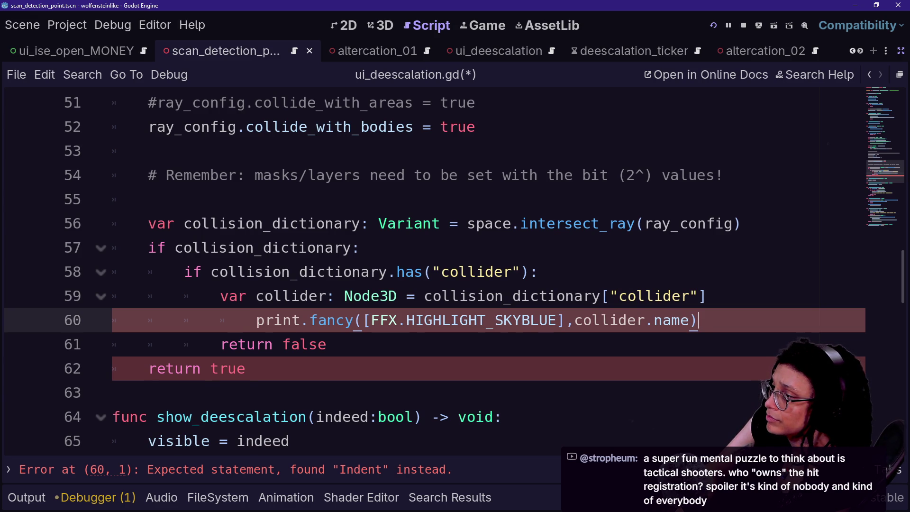
{"action": "left_click_drag", "start_coordinate": [221, 320], "coordinate": [256, 320]}
{"action": "key", "text": "BackSpace"}
Save ui_deescalation.gd and show the Output log
{"action": "left_click", "coordinate": [229, 272]}
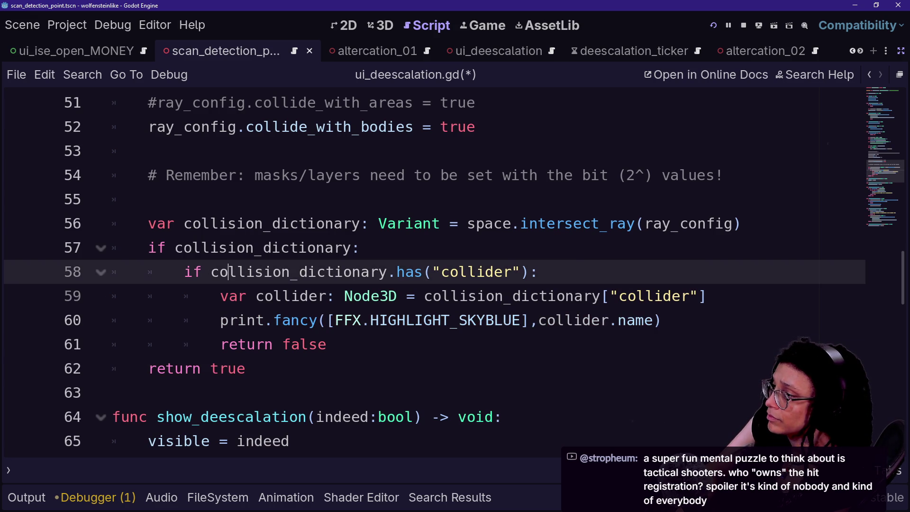
{"action": "key", "text": "ctrl+s"}
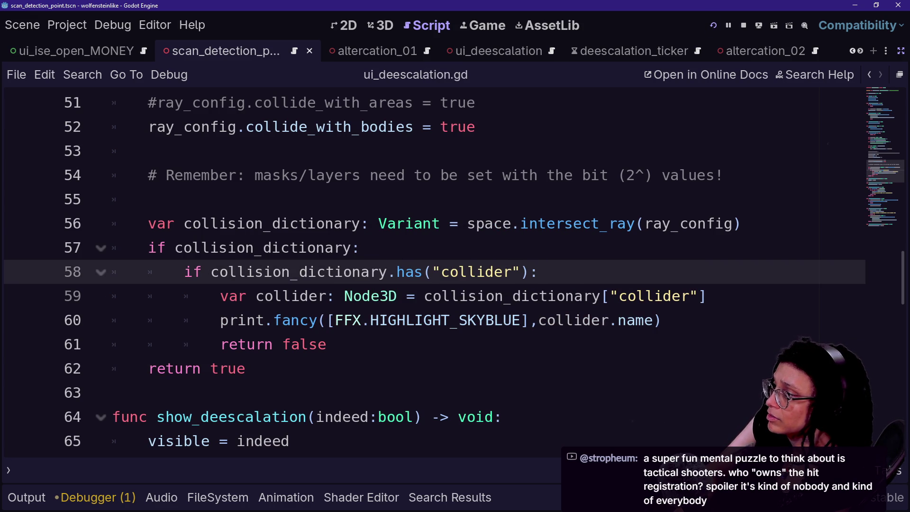
{"action": "left_click", "coordinate": [25, 497]}
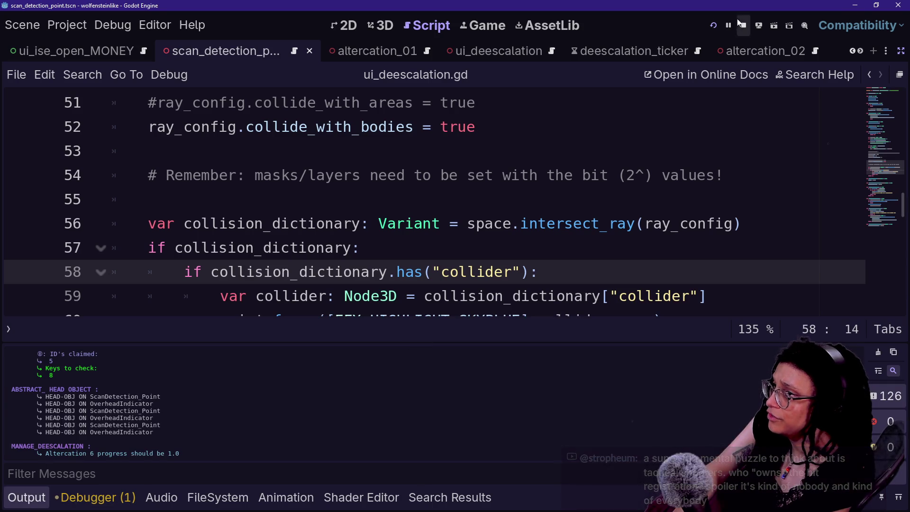
Run the project and check the Output for StaticBody3D names under UI_DEESCALATION
{"action": "left_click", "coordinate": [714, 26]}
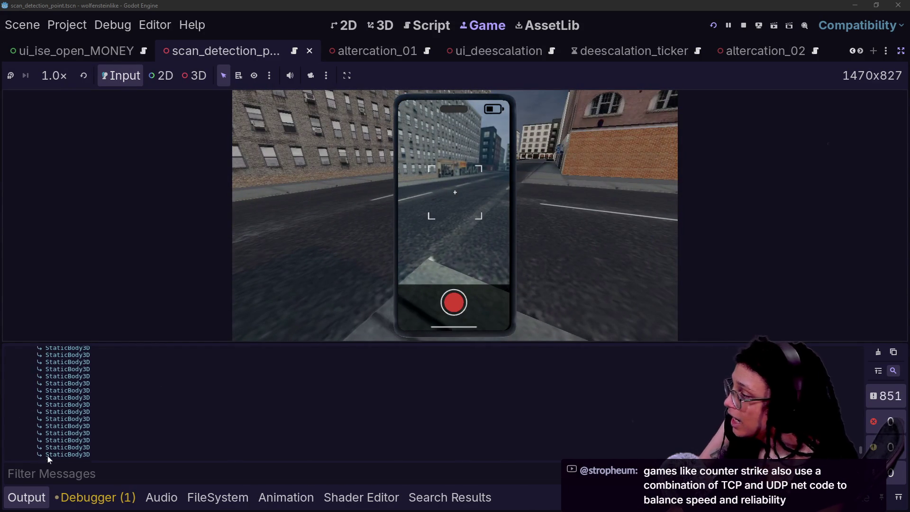
{"action": "scroll", "coordinate": [48, 456], "scroll_direction": "up", "scroll_amount": 15}
{"action": "scroll", "coordinate": [48, 456], "scroll_direction": "down", "scroll_amount": 5}
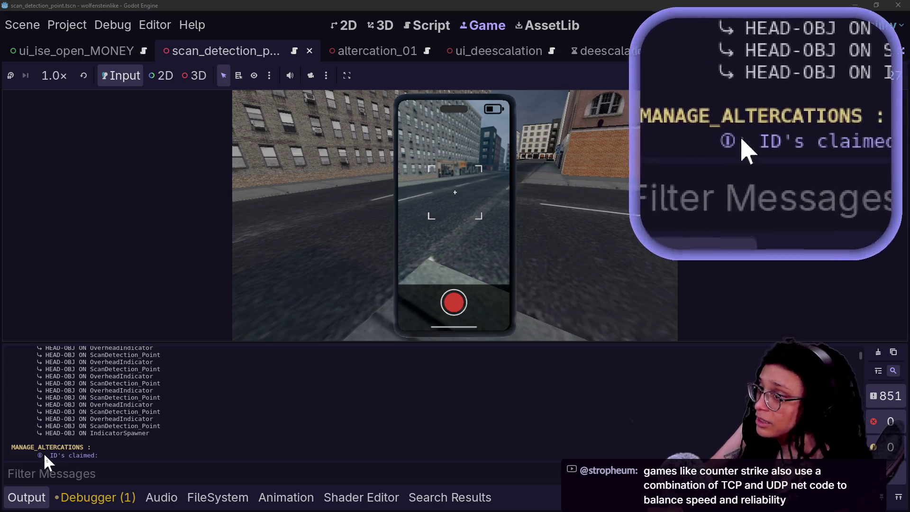
{"action": "scroll", "coordinate": [53, 436], "scroll_direction": "down", "scroll_amount": 3}
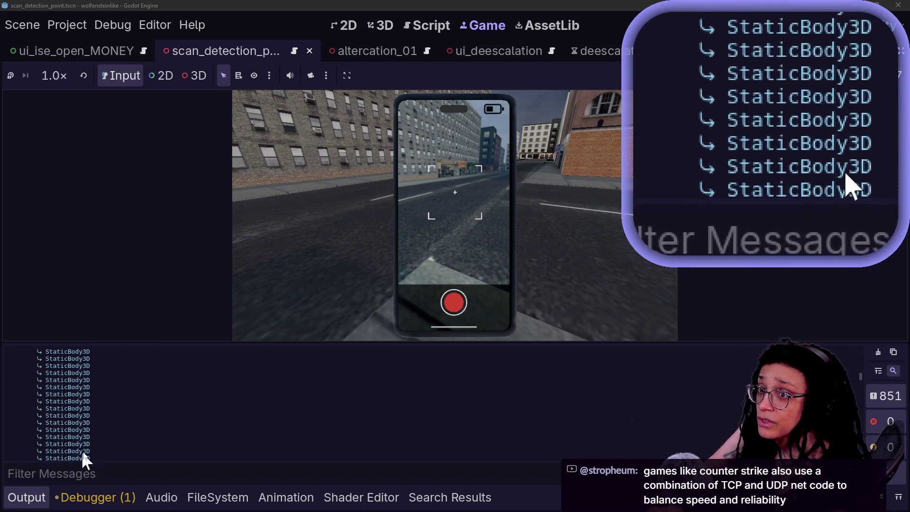
{"action": "scroll", "coordinate": [81, 445], "scroll_direction": "up", "scroll_amount": 5}
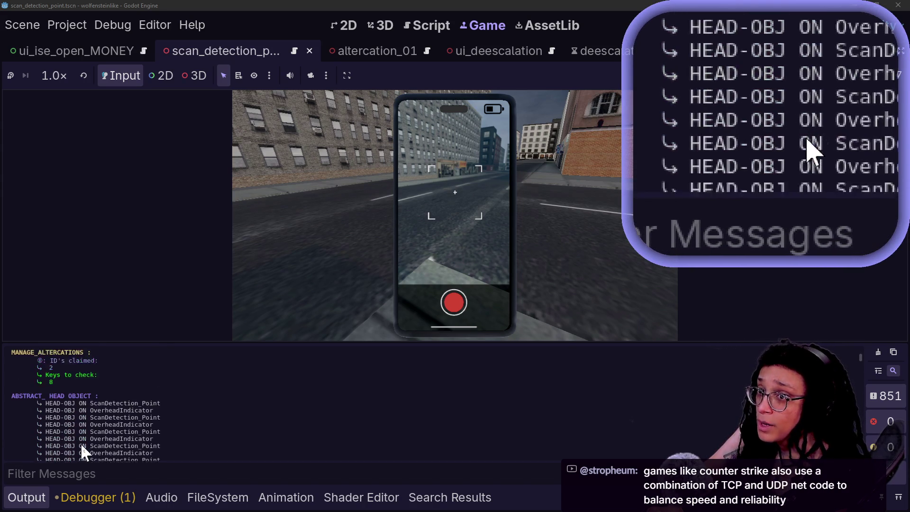
{"action": "scroll", "coordinate": [81, 446], "scroll_direction": "down", "scroll_amount": 3}
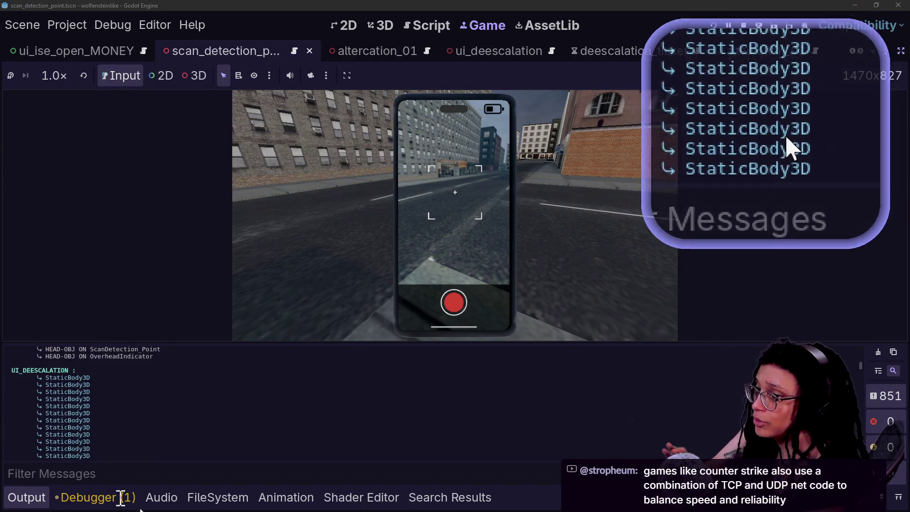
Return to the script and inspect the collider variable on line 59
{"action": "left_click", "coordinate": [423, 26]}
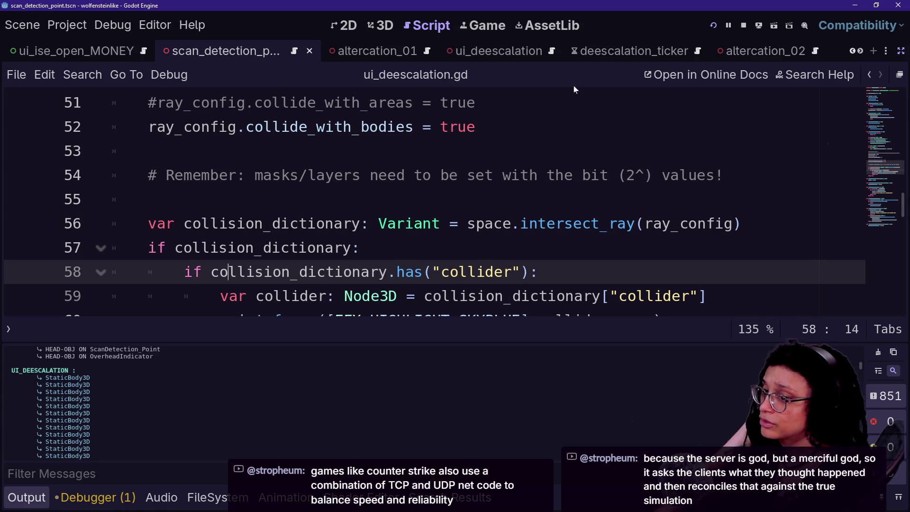
{"action": "left_click", "coordinate": [655, 296]}
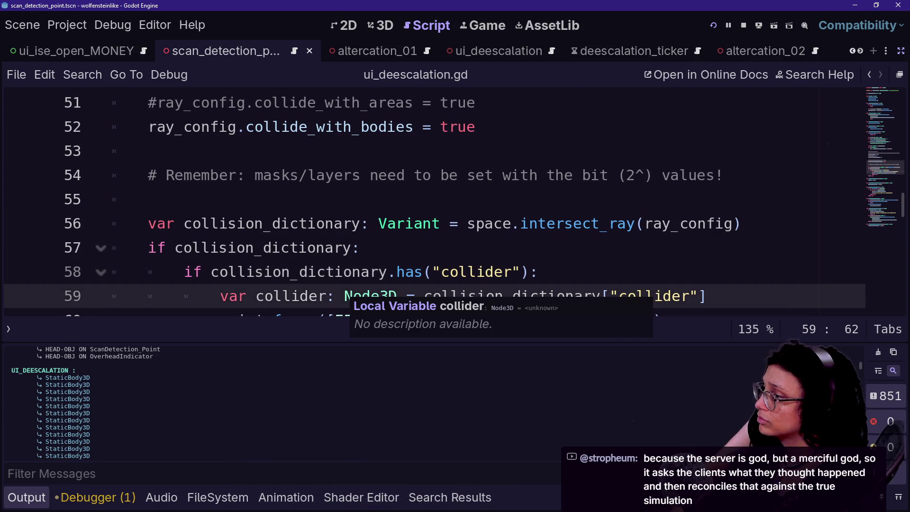
{"action": "key", "text": "Down"}
{"action": "key", "text": "Down"}
{"action": "key", "text": "Down"}
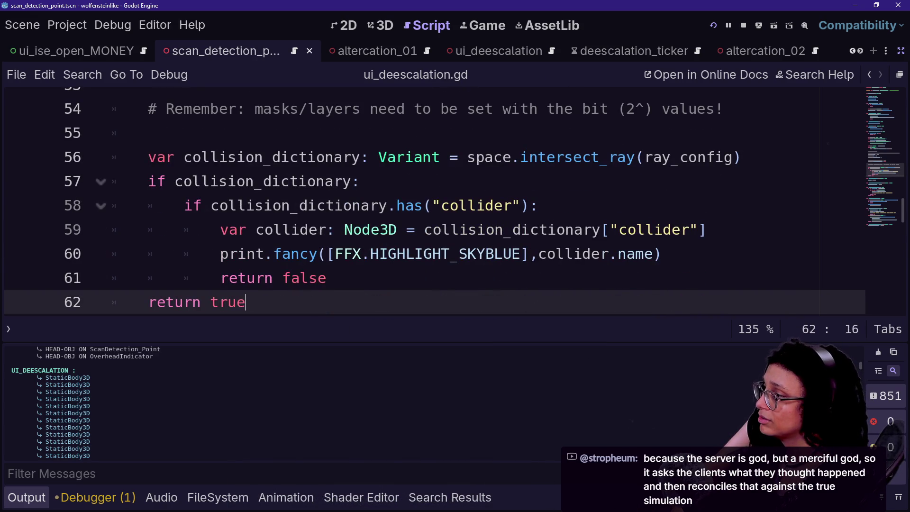
Print the whole collider instead of collider.name, rerun with F5, then start appending get_parent()
{"action": "left_click", "coordinate": [545, 254]}
{"action": "key", "text": "BackSpace"}
{"action": "key", "text": "F5"}
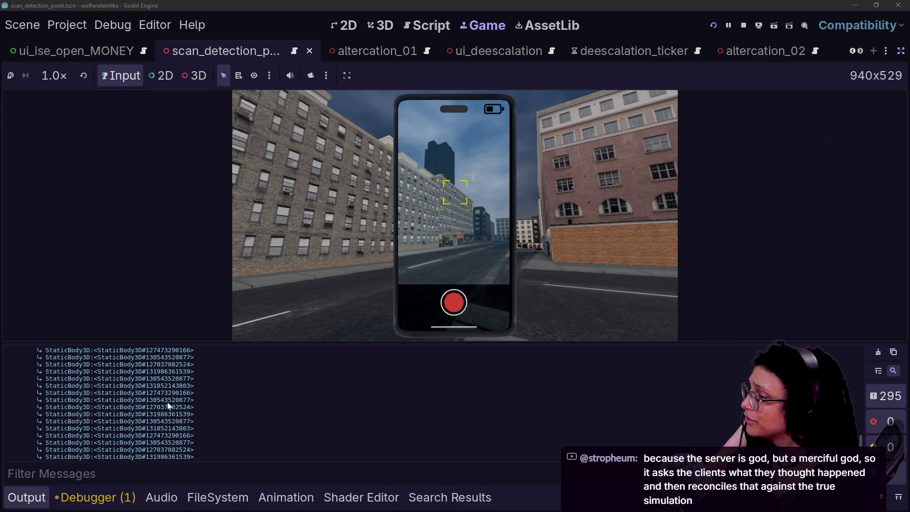
{"action": "left_click", "coordinate": [428, 26]}
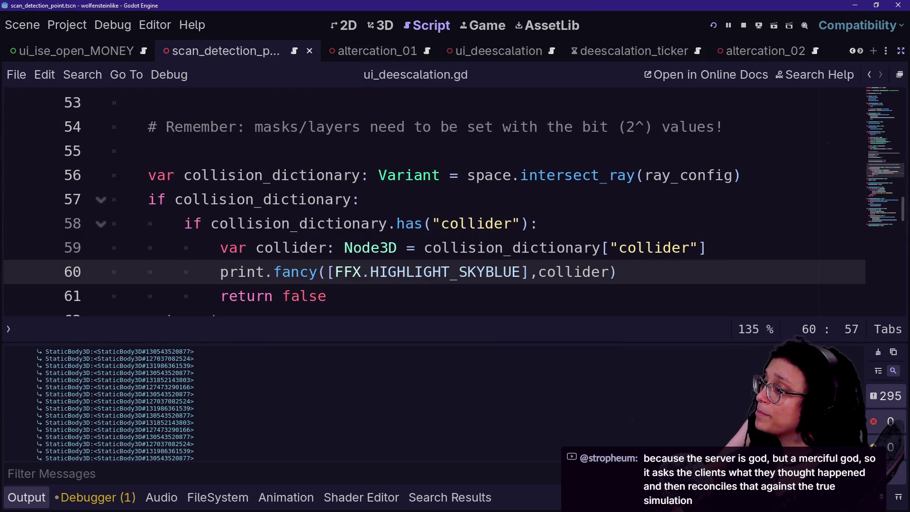
{"action": "type", "text": "get_parent()"}
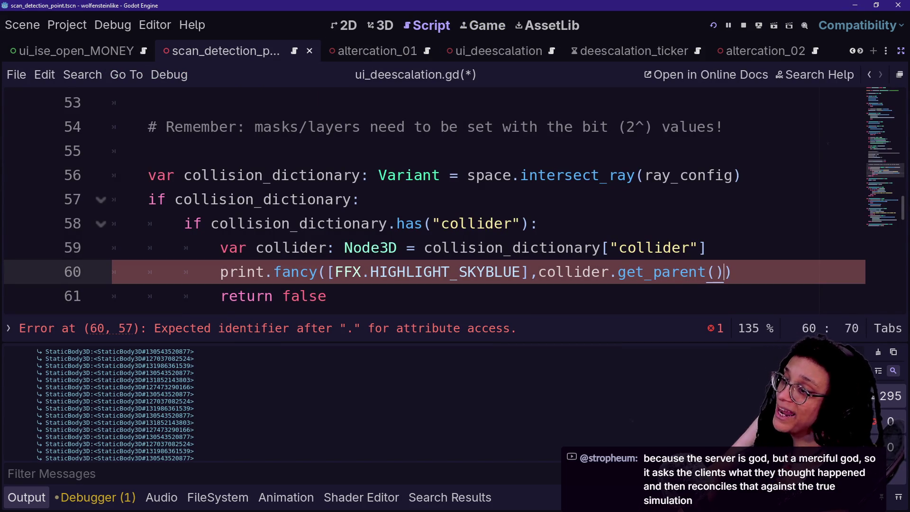
Run the game to log parent names like building_brooklyn_28 and fence_wall_06, then stop with F8
{"action": "left_click", "coordinate": [713, 26]}
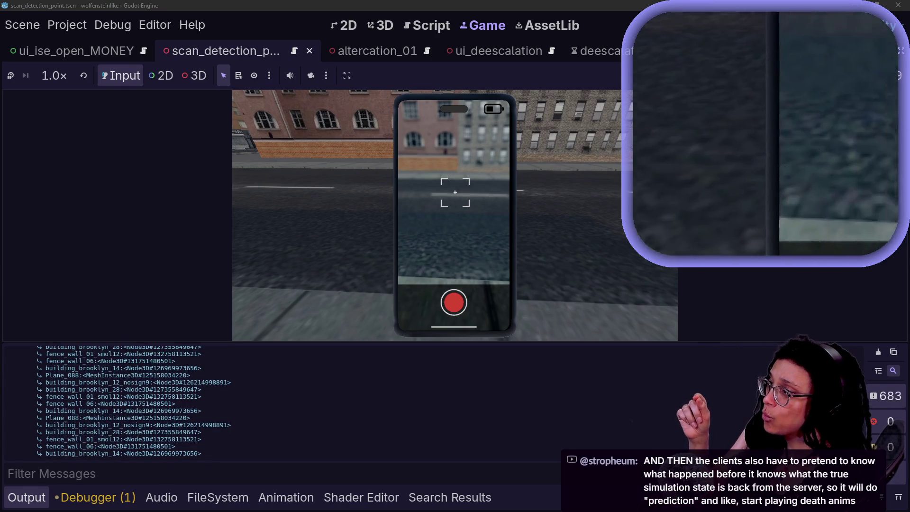
{"action": "key", "text": "Escape"}
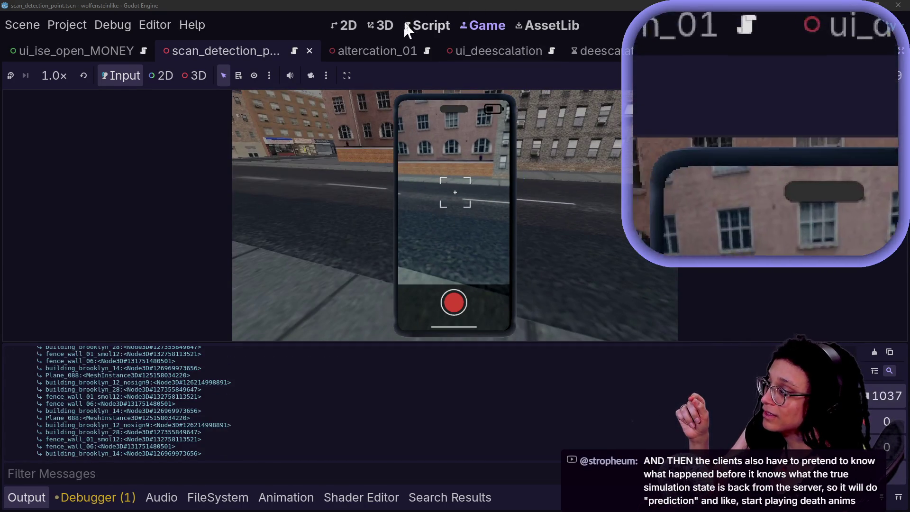
{"action": "key", "text": "F8"}
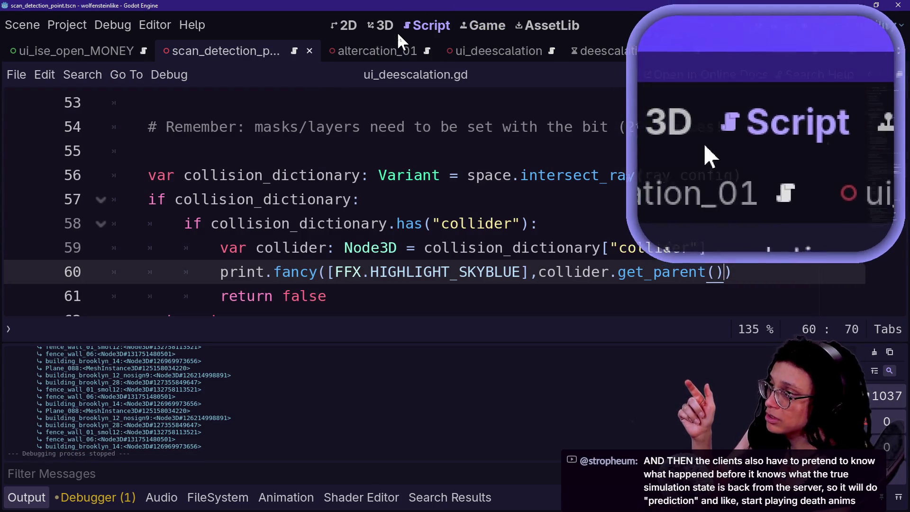
{"action": "left_click", "coordinate": [453, 207]}
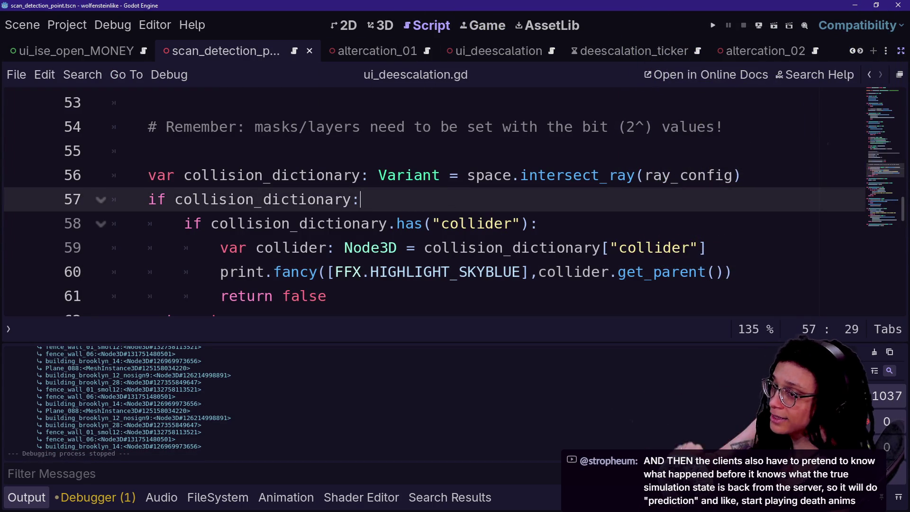
Create a new scene in the 3D view with a Node3D root
{"action": "scroll", "coordinate": [426, 203], "scroll_direction": "up", "scroll_amount": 15}
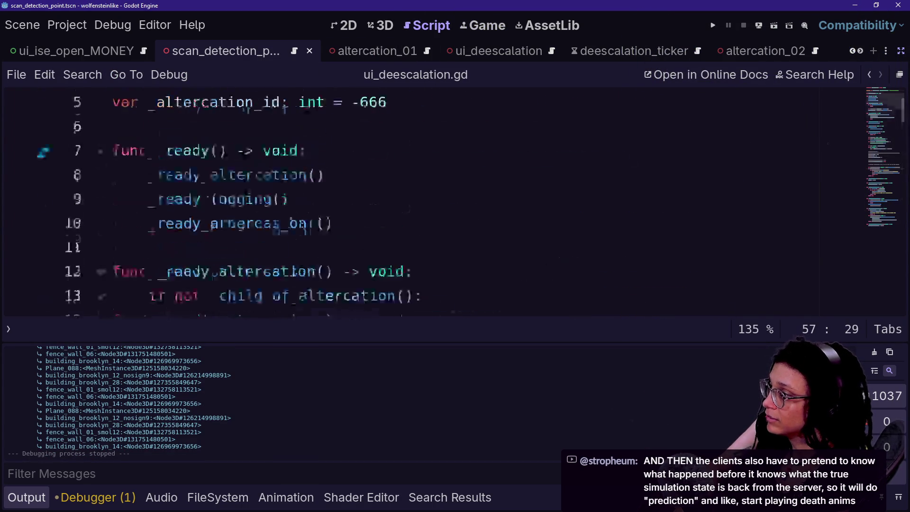
{"action": "left_click", "coordinate": [113, 175]}
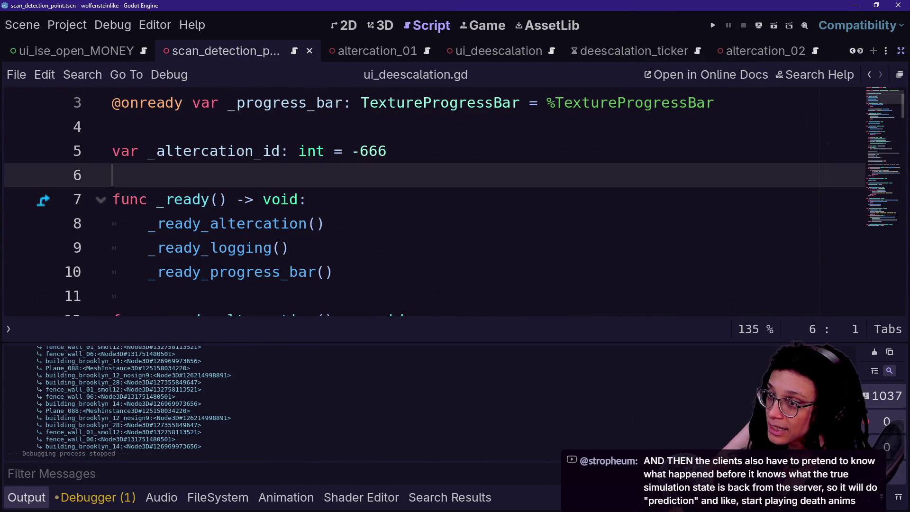
{"action": "scroll", "coordinate": [427, 204], "scroll_direction": "up", "scroll_amount": 1}
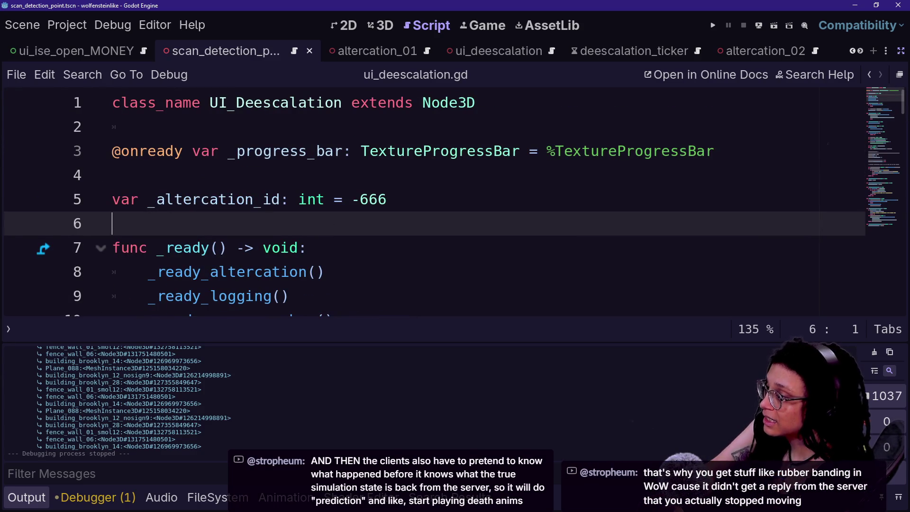
{"action": "left_click", "coordinate": [872, 52]}
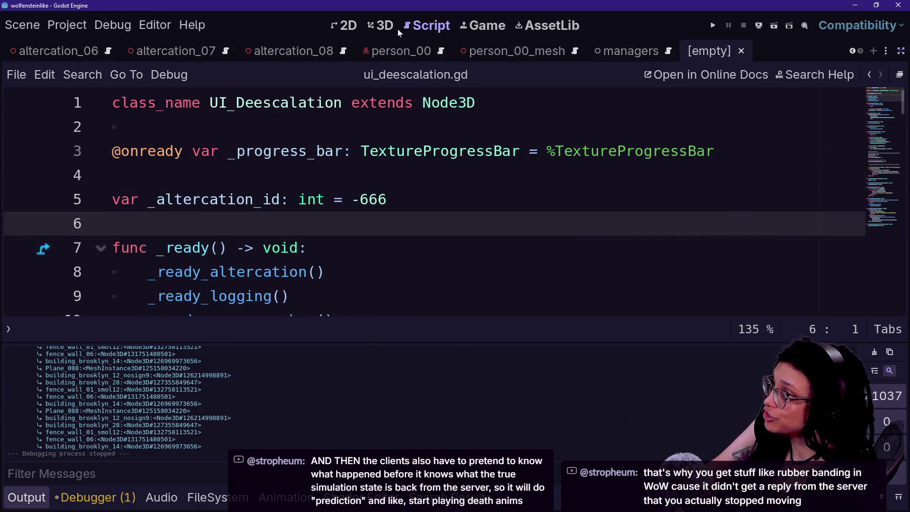
{"action": "left_click", "coordinate": [397, 29]}
{"action": "left_click", "coordinate": [901, 51]}
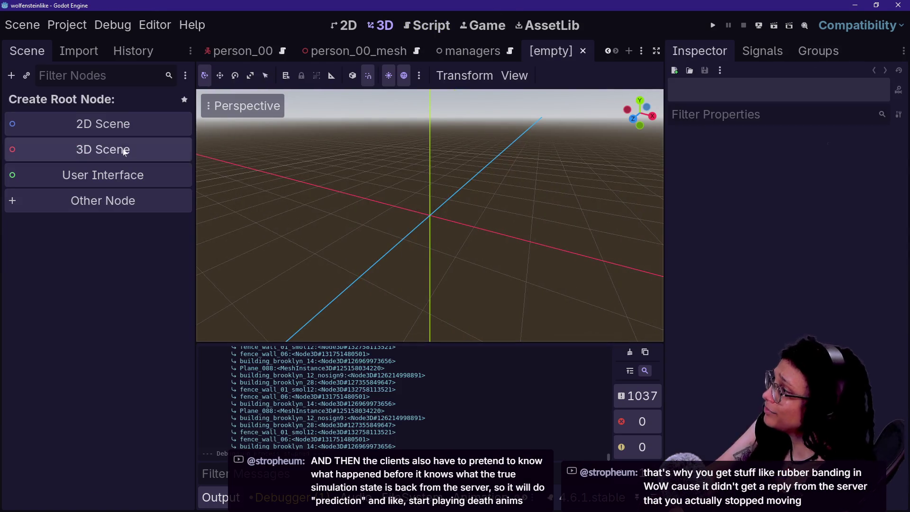
{"action": "left_click", "coordinate": [126, 151]}
Add a MeshInstance3D child to the root and give it a sphere mesh
{"action": "right_click", "coordinate": [95, 121]}
{"action": "left_click", "coordinate": [103, 124]}
{"action": "type", "text": "mesh"}
{"action": "key", "text": "Return"}
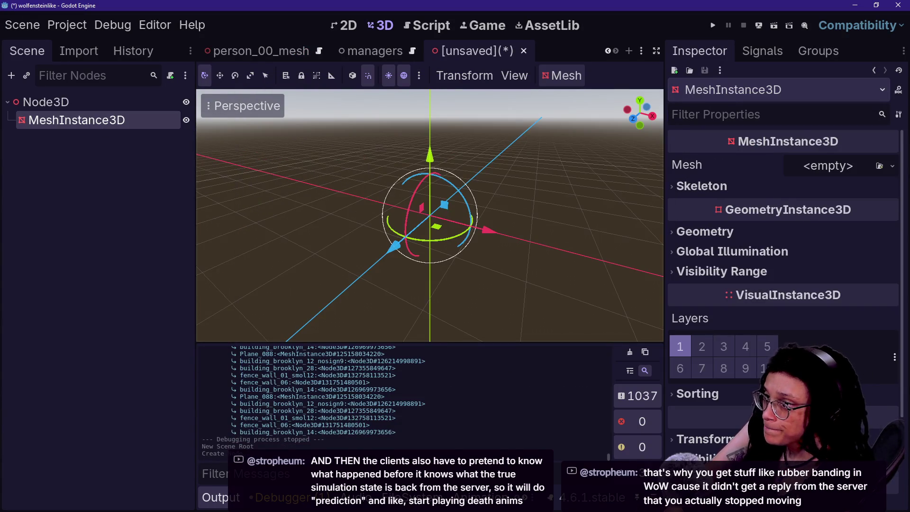
{"action": "left_click", "coordinate": [892, 166]}
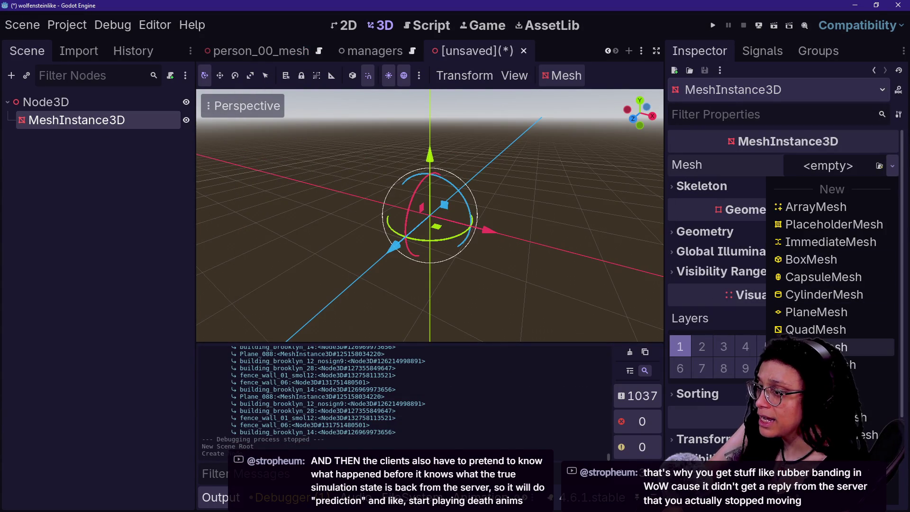
{"action": "left_click", "coordinate": [834, 400]}
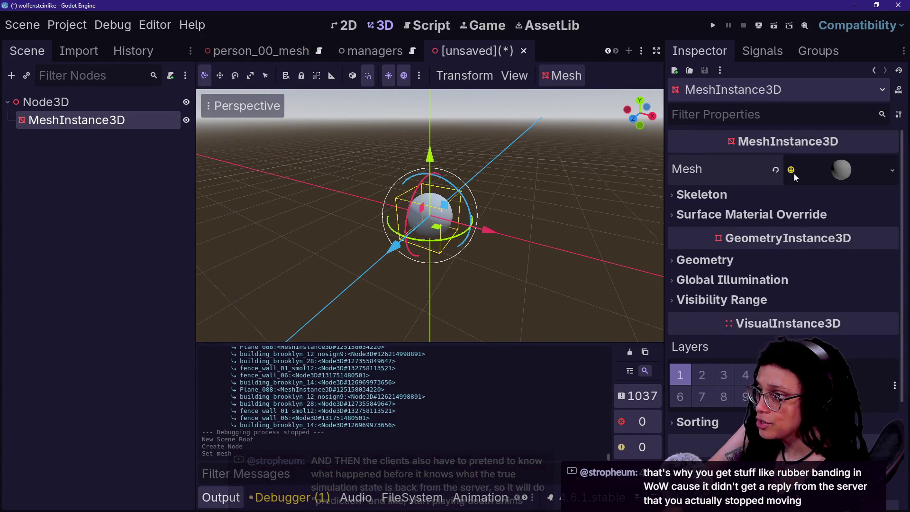
Assign a new StandardMaterial3D to surface material override slot 0 and expand it
{"action": "left_click", "coordinate": [752, 214]}
{"action": "left_click", "coordinate": [893, 236]}
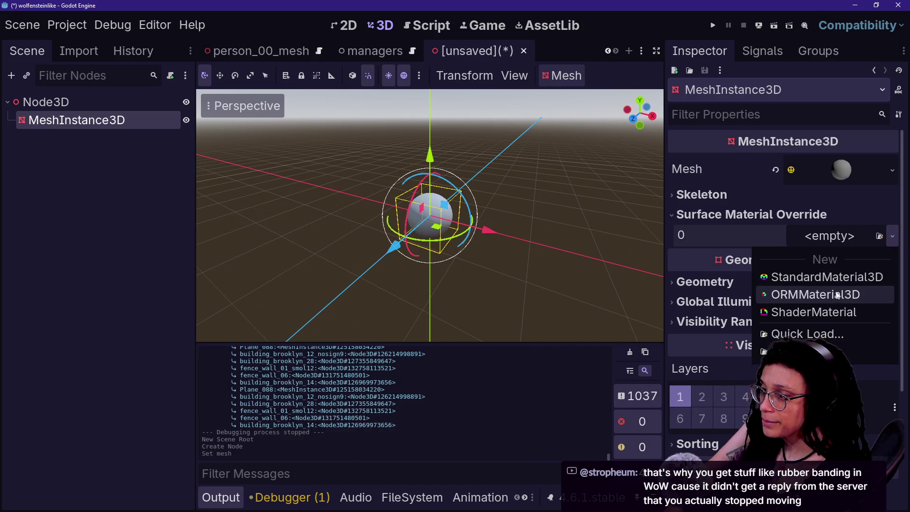
{"action": "left_click", "coordinate": [827, 277]}
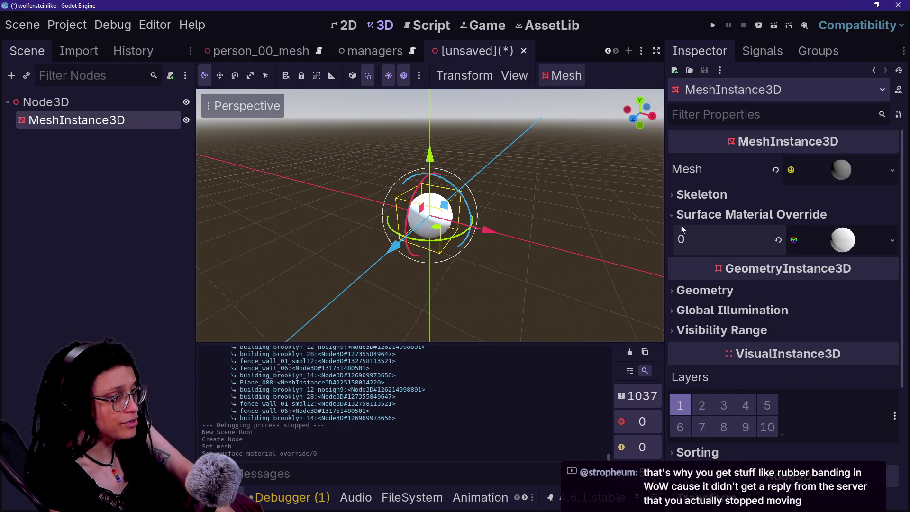
{"action": "left_click", "coordinate": [846, 237]}
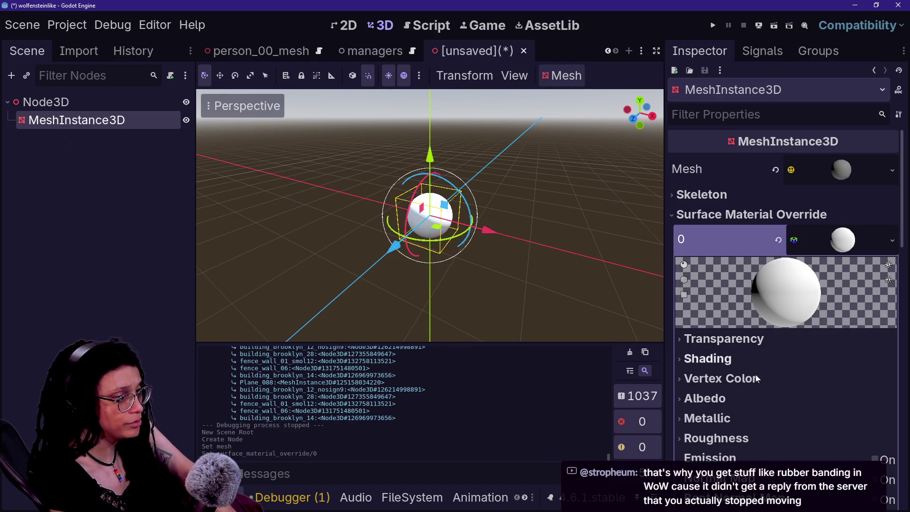
Set the sphere material's Albedo Color to pure red (ff0000)
{"action": "left_click", "coordinate": [751, 396]}
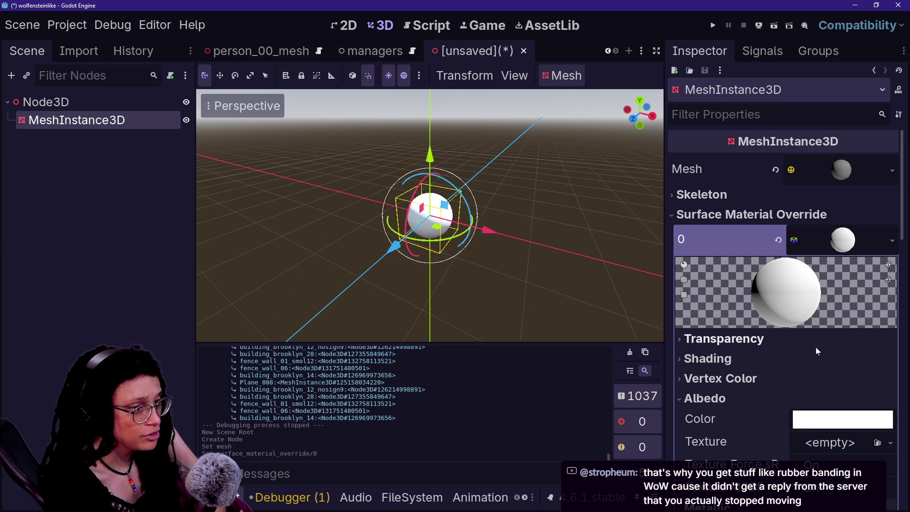
{"action": "left_click", "coordinate": [853, 415]}
{"action": "left_click_drag", "start_coordinate": [812, 253], "coordinate": [751, 246]}
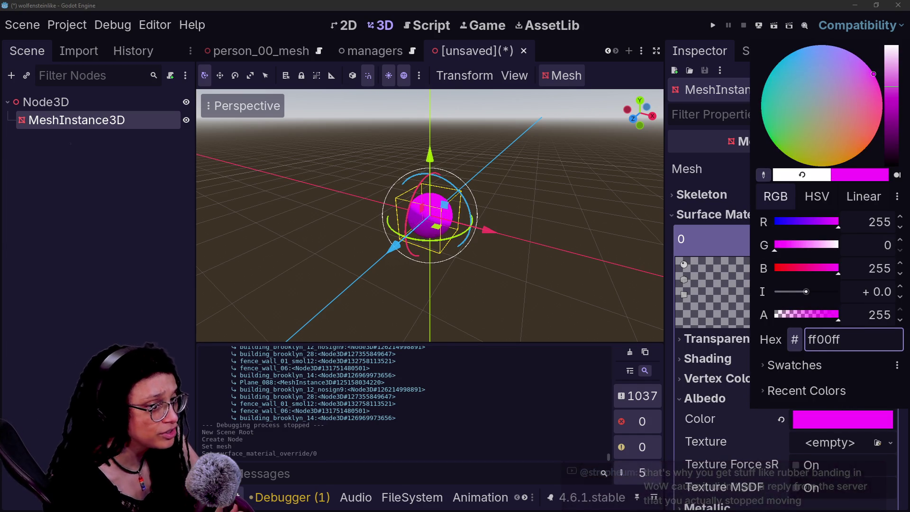
{"action": "left_click_drag", "start_coordinate": [835, 268], "coordinate": [756, 262]}
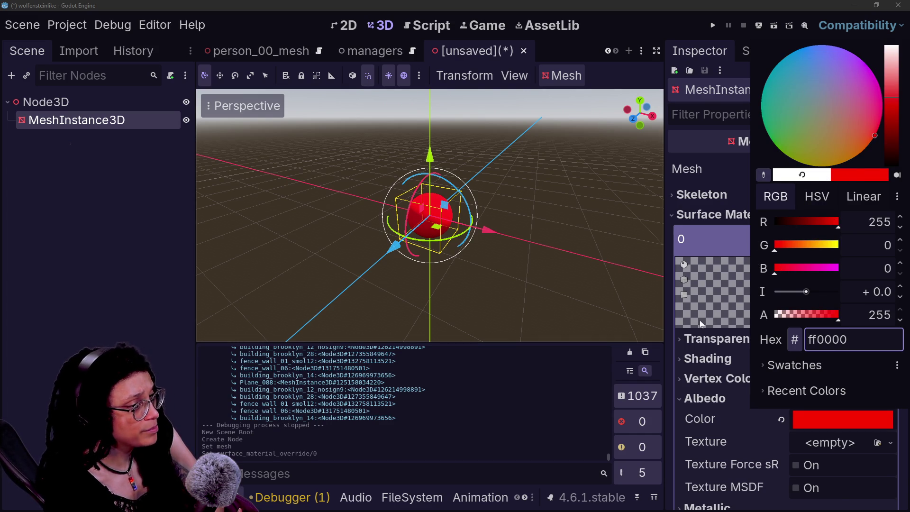
{"action": "left_click", "coordinate": [725, 356]}
Turn on No Depth Test, leaving the albedo texture empty and transparency disabled
{"action": "scroll", "coordinate": [761, 386], "scroll_direction": "down", "scroll_amount": 3}
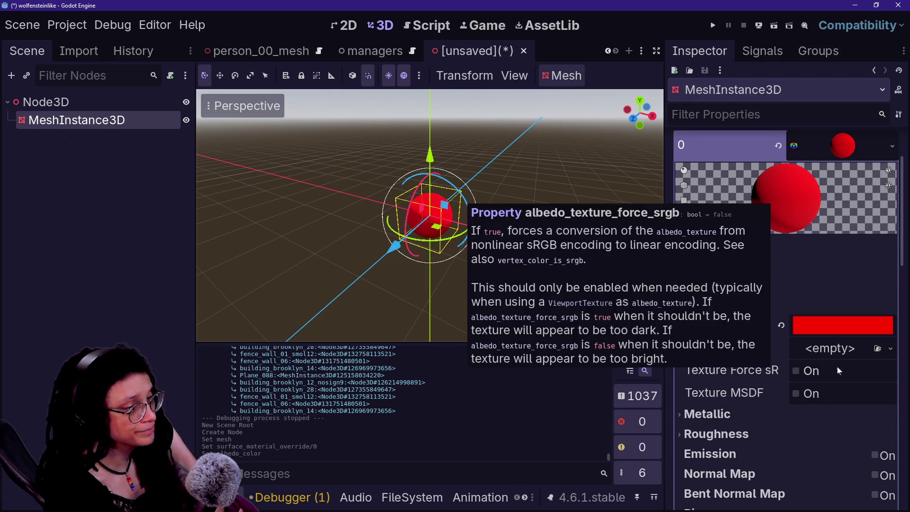
{"action": "left_click", "coordinate": [884, 354]}
{"action": "left_click", "coordinate": [684, 330]}
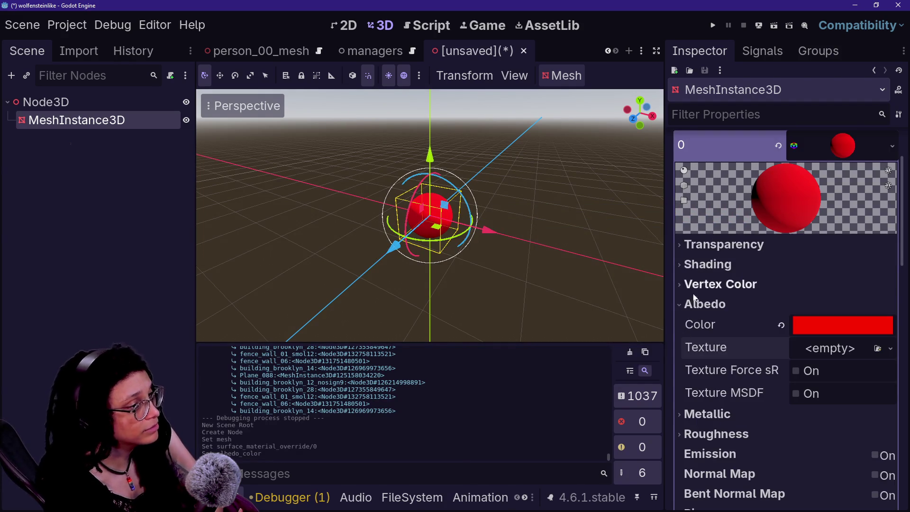
{"action": "scroll", "coordinate": [690, 308], "scroll_direction": "up", "scroll_amount": 3}
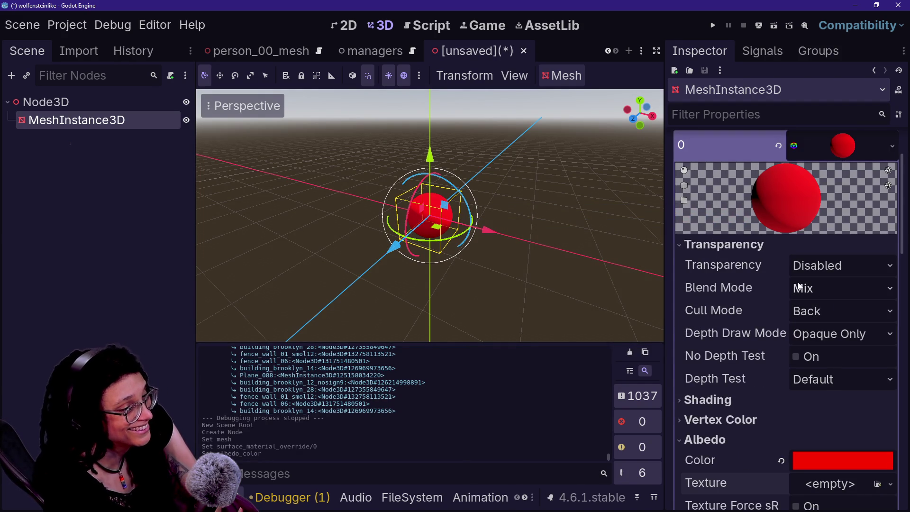
{"action": "left_click", "coordinate": [796, 356]}
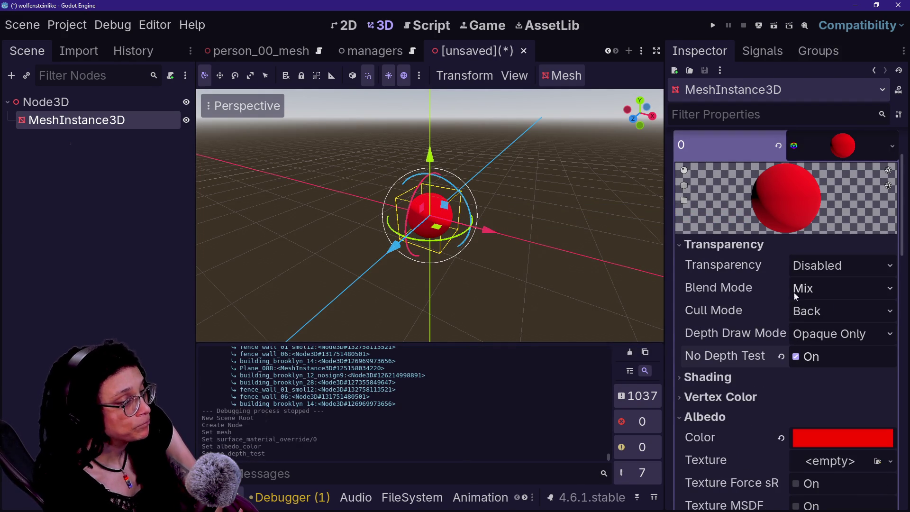
{"action": "left_click", "coordinate": [822, 266]}
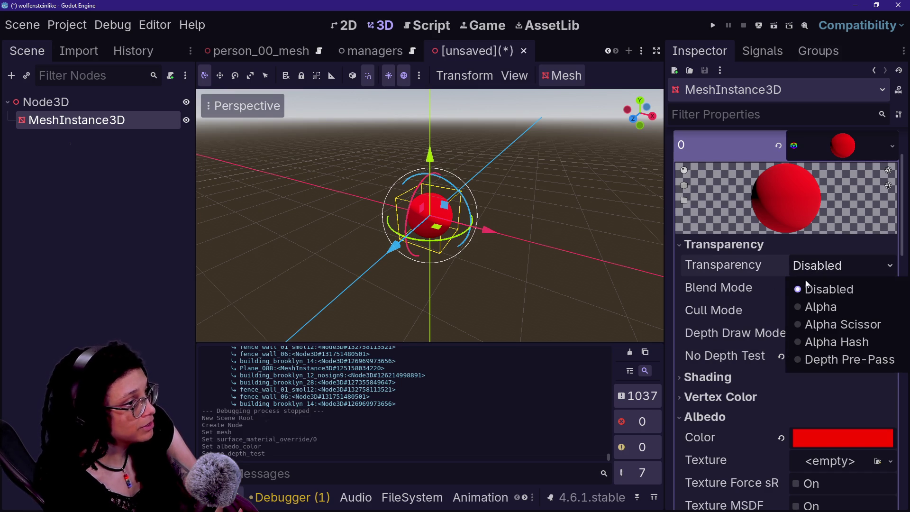
{"action": "left_click", "coordinate": [797, 258]}
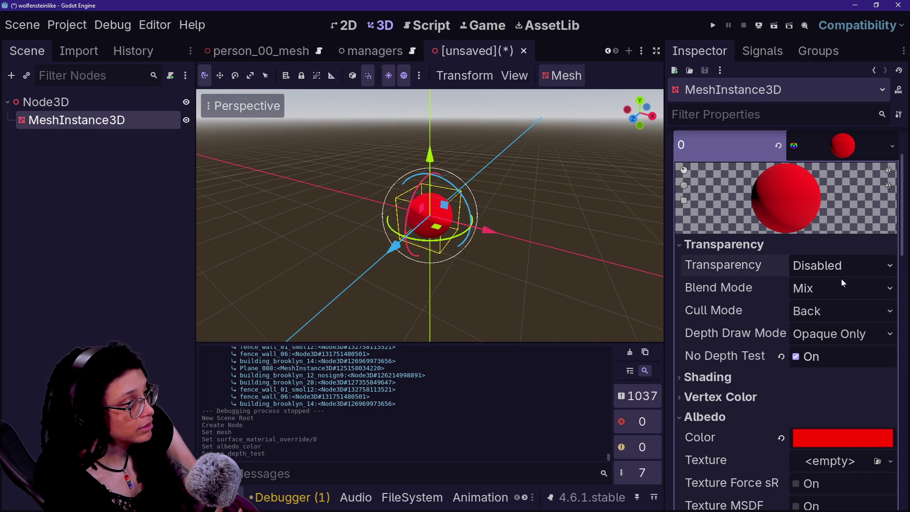
Set the material's Shading Mode to Unshaded
{"action": "left_click", "coordinate": [793, 379]}
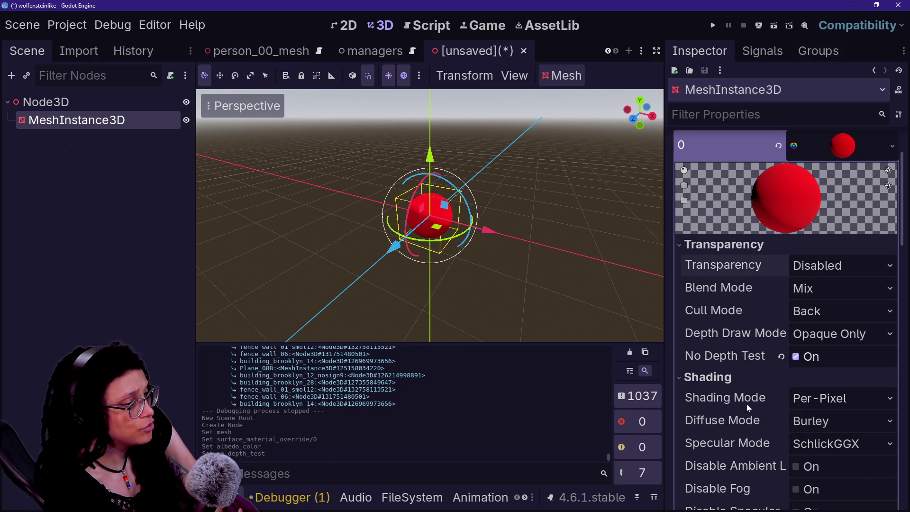
{"action": "scroll", "coordinate": [747, 404], "scroll_direction": "down", "scroll_amount": 2}
{"action": "left_click", "coordinate": [805, 351]}
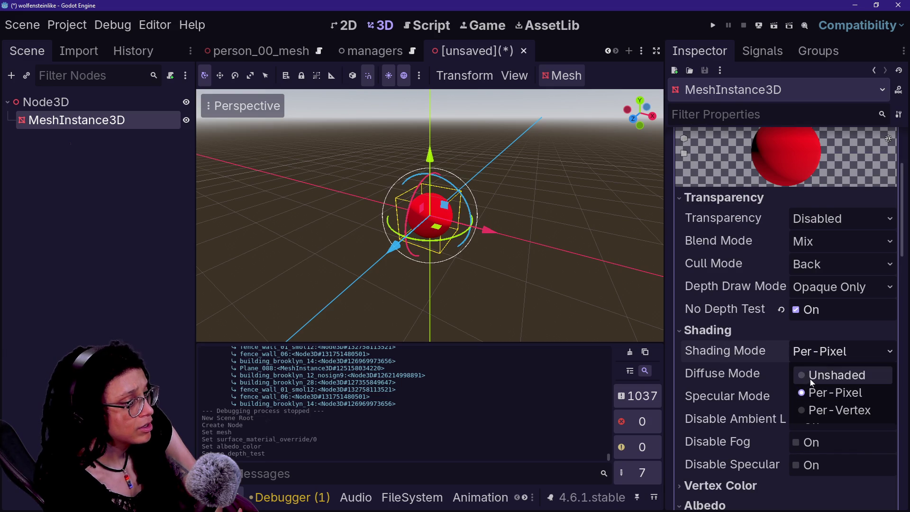
{"action": "left_click", "coordinate": [809, 377]}
{"action": "key", "text": "ctrl+s"}
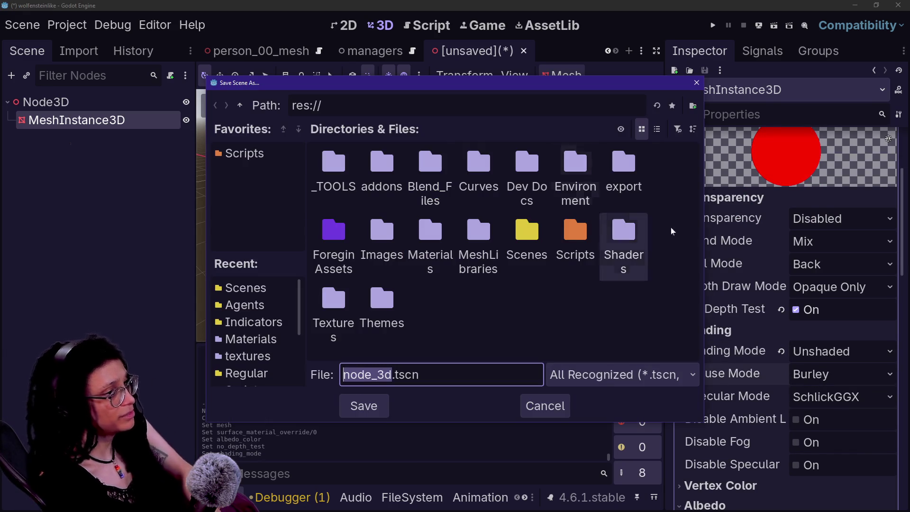
Save the scene as debug_mesh.tscn in the res://Scenes folder
{"action": "type", "text": "debug_mesh"}
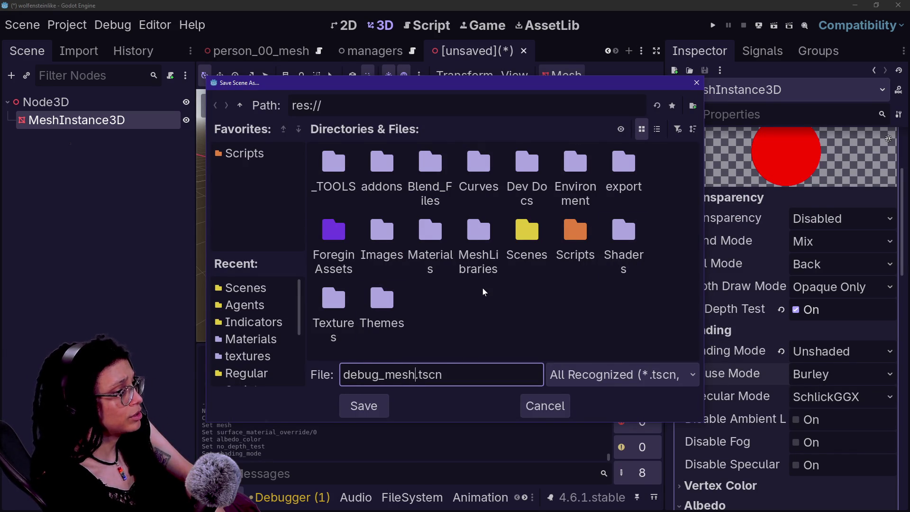
{"action": "double_click", "coordinate": [519, 241]}
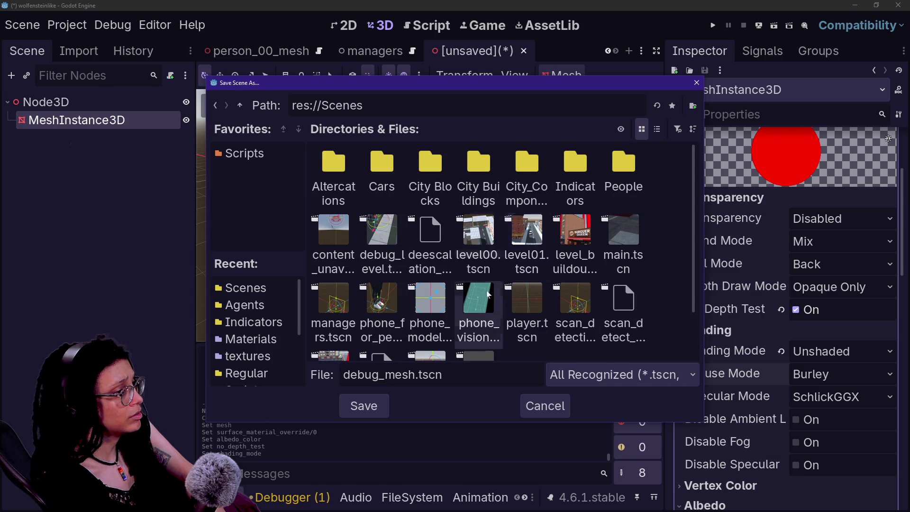
{"action": "left_click", "coordinate": [362, 405]}
{"action": "scroll", "coordinate": [732, 283], "scroll_direction": "down", "scroll_amount": 3}
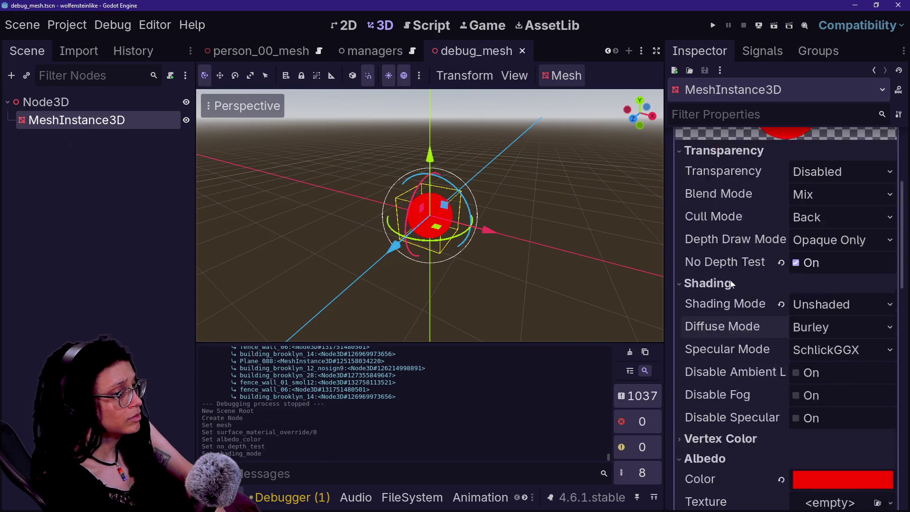
{"action": "key", "text": "ctrl+s"}
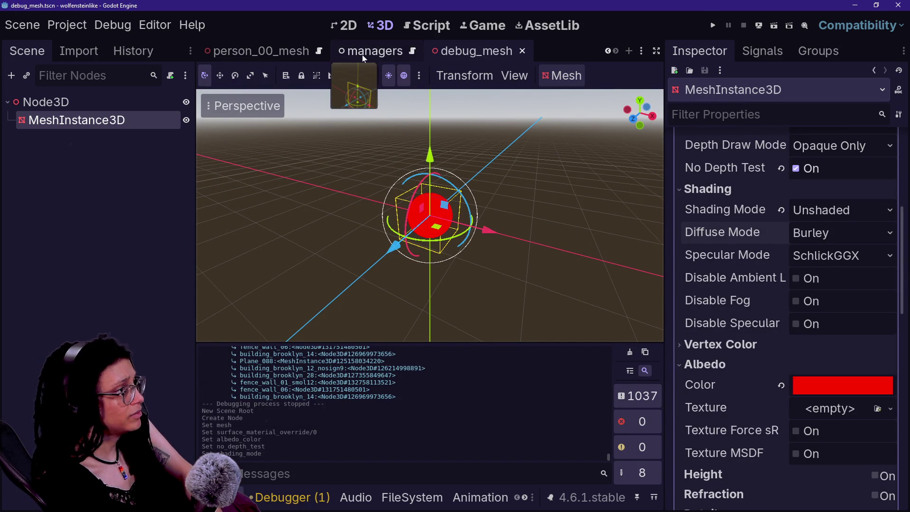
Rename the Node3D root to debug_mesh and save the scene again
{"action": "left_click", "coordinate": [172, 107]}
{"action": "double_click", "coordinate": [171, 108]}
{"action": "type", "text": "debug_mesh"}
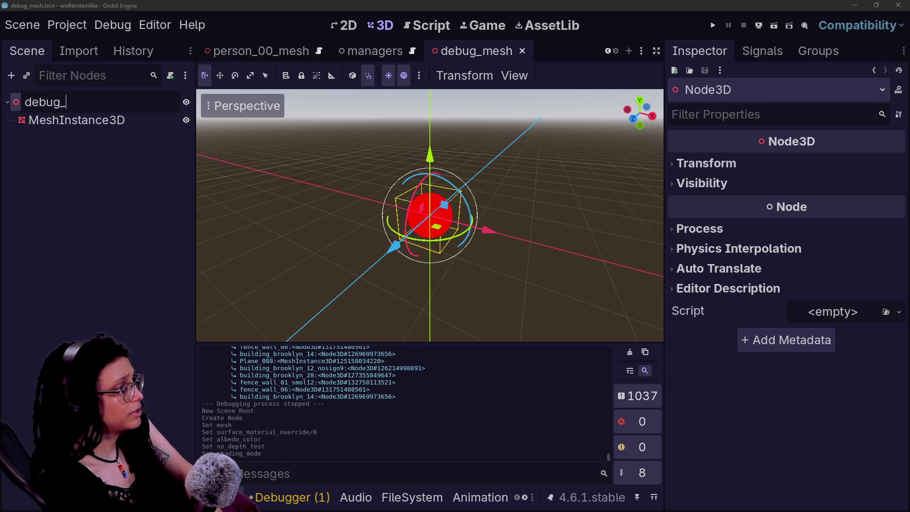
{"action": "key", "text": "Return"}
{"action": "key", "text": "ctrl+s"}
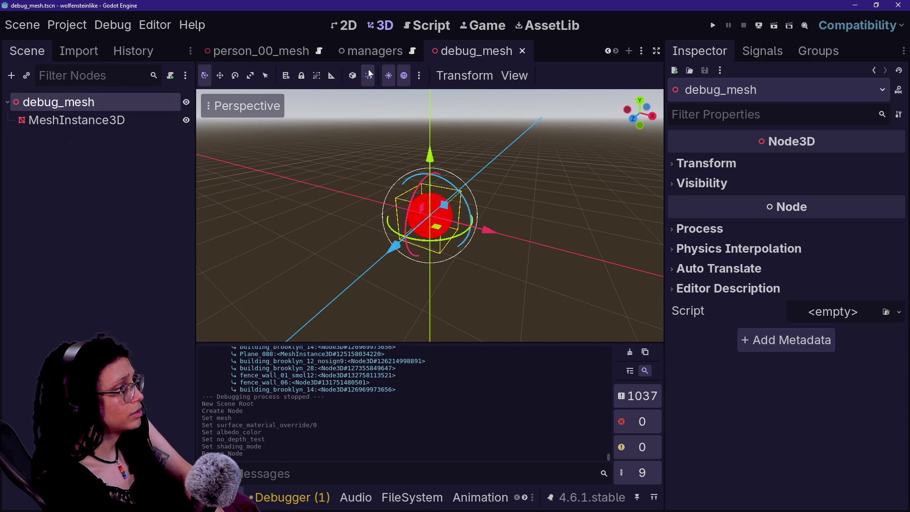
{"action": "scroll", "coordinate": [272, 51], "scroll_direction": "up", "scroll_amount": 5}
{"action": "scroll", "coordinate": [277, 52], "scroll_direction": "up", "scroll_amount": 2}
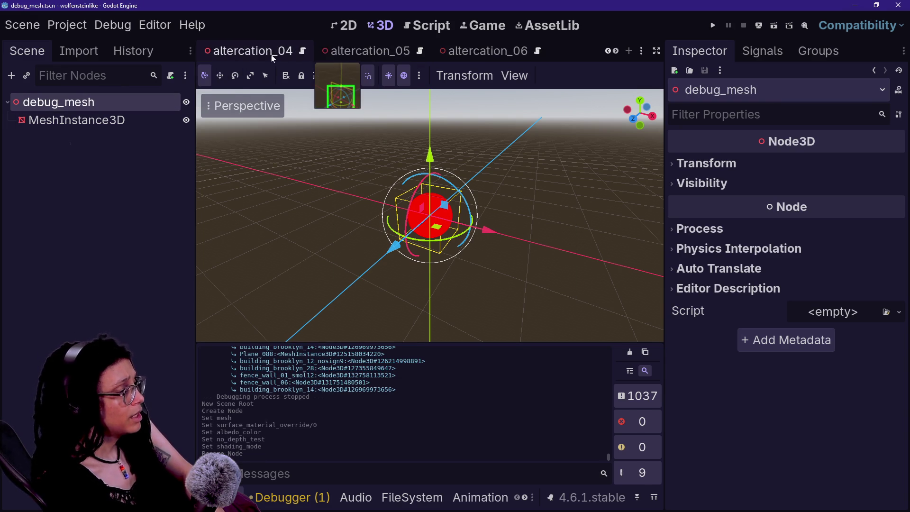
Quick-open manage_autofocus.gd and switch to distraction-free mode to hide the side panels
{"action": "scroll", "coordinate": [272, 52], "scroll_direction": "up", "scroll_amount": 5}
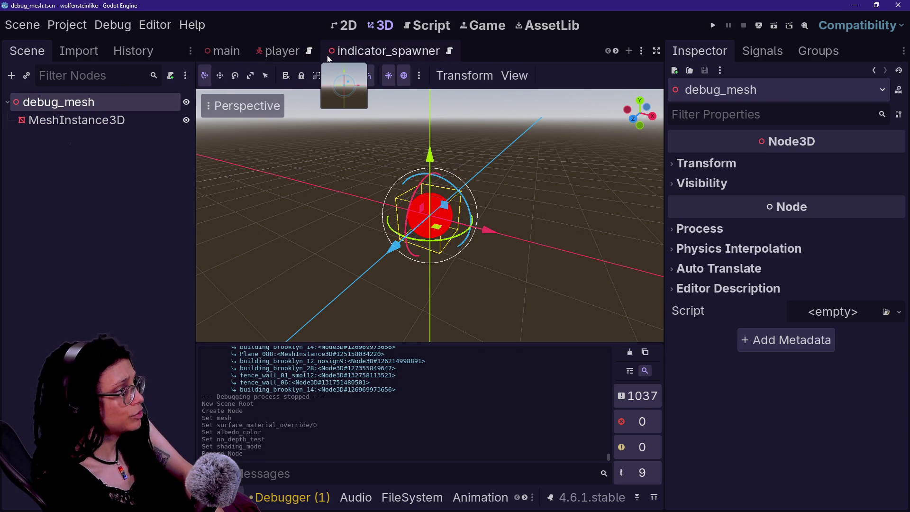
{"action": "key", "text": "shift+alt+o"}
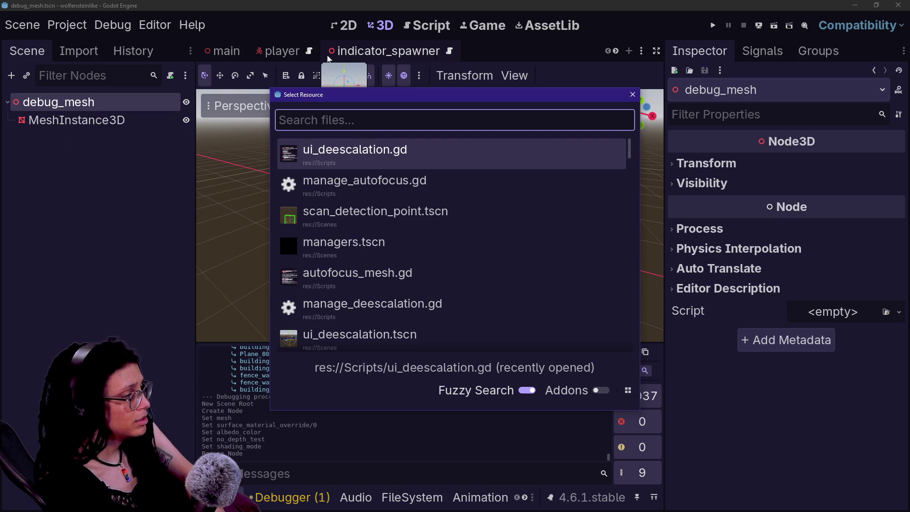
{"action": "key", "text": "Down"}
{"action": "key", "text": "Down"}
{"action": "key", "text": "Down"}
{"action": "key", "text": "Up"}
{"action": "key", "text": "Up"}
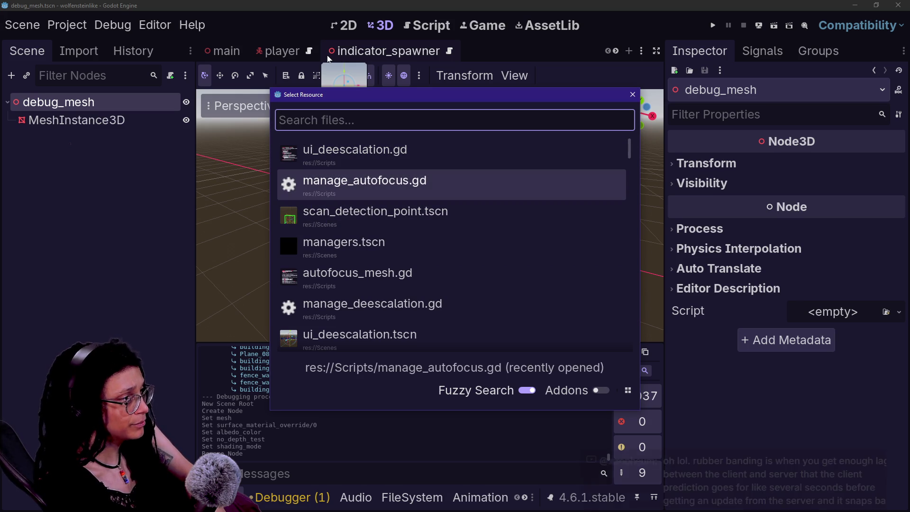
{"action": "key", "text": "Return"}
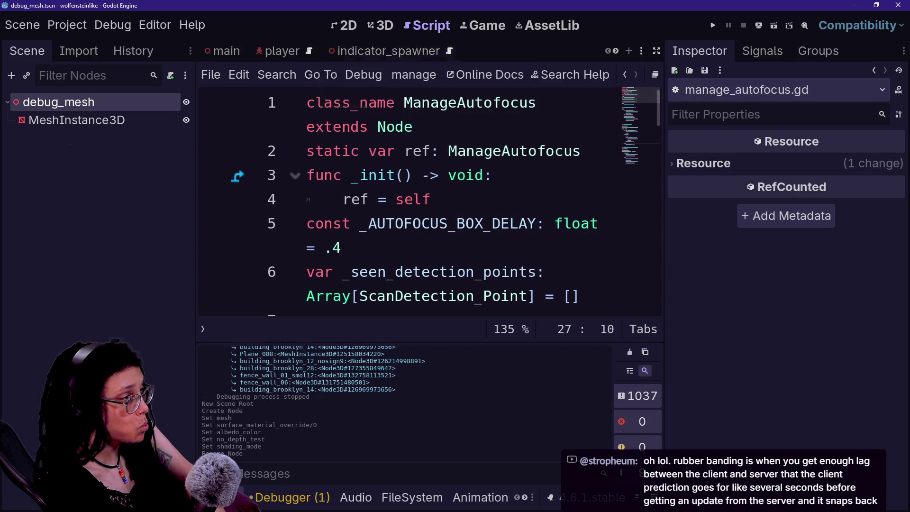
{"action": "key", "text": "ctrl+shift+F11"}
Cancel a Find in Files search, then open ui_deescalation.gd from Quick Open
{"action": "scroll", "coordinate": [426, 199], "scroll_direction": "down", "scroll_amount": 2}
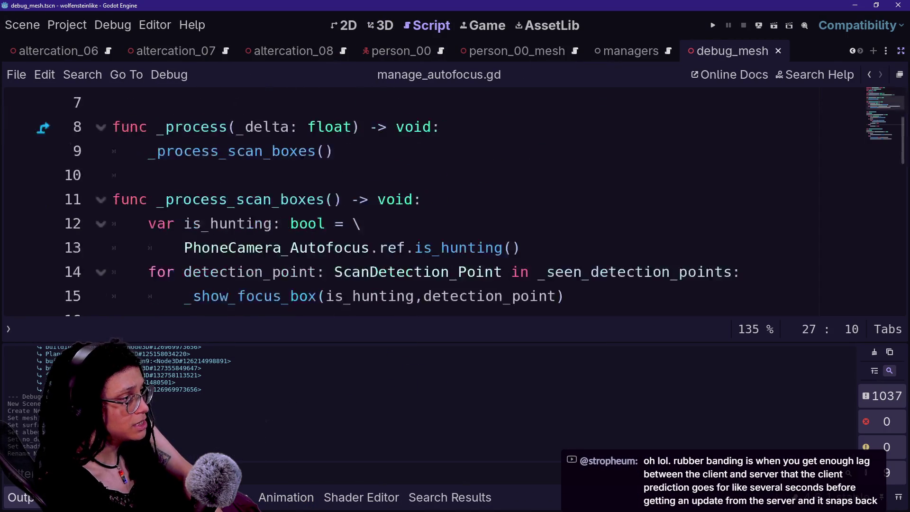
{"action": "key", "text": "ctrl+shift+f"}
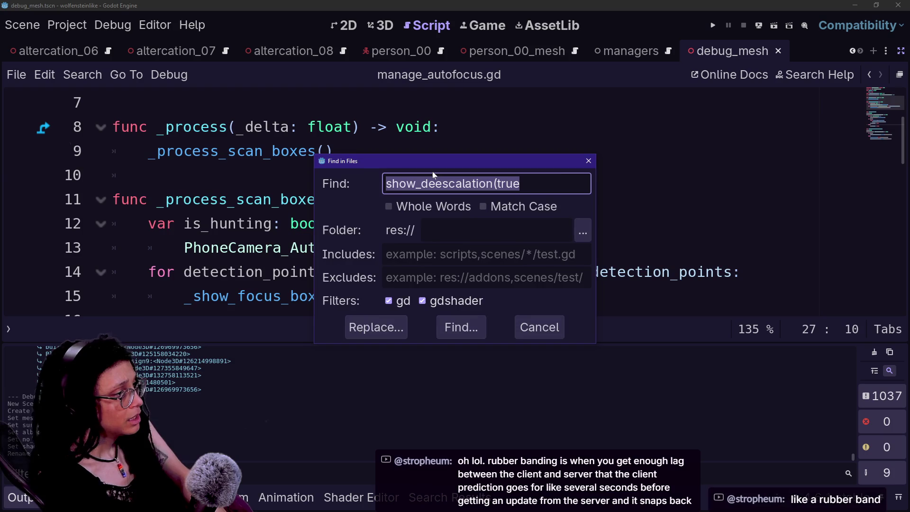
{"action": "key", "text": "Escape"}
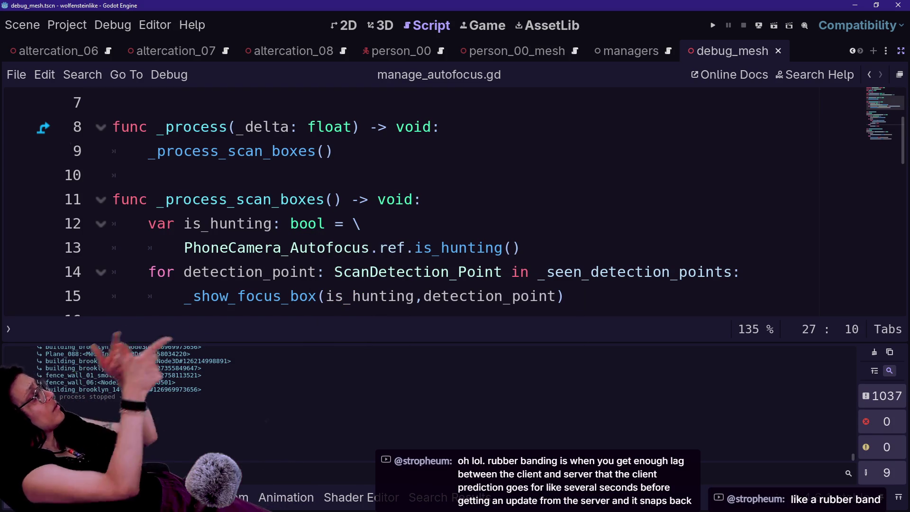
{"action": "key", "text": "shift+alt+o"}
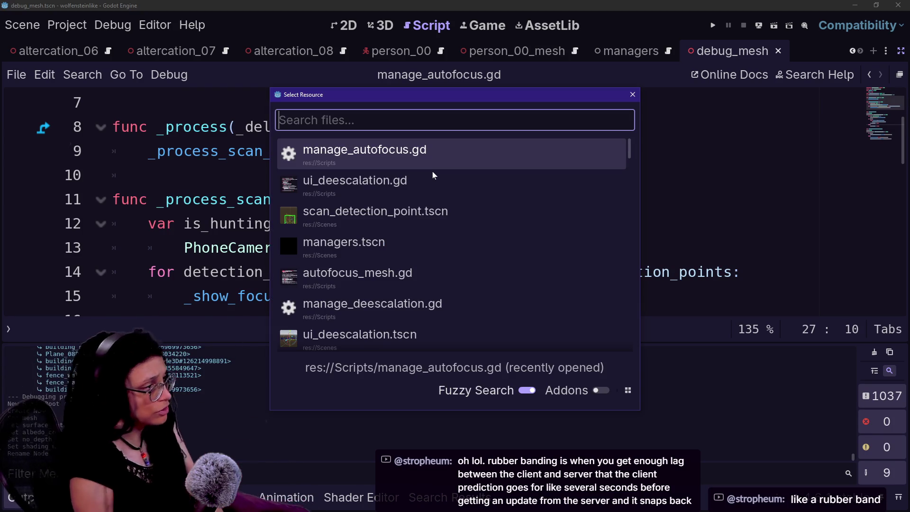
{"action": "left_click", "coordinate": [432, 174]}
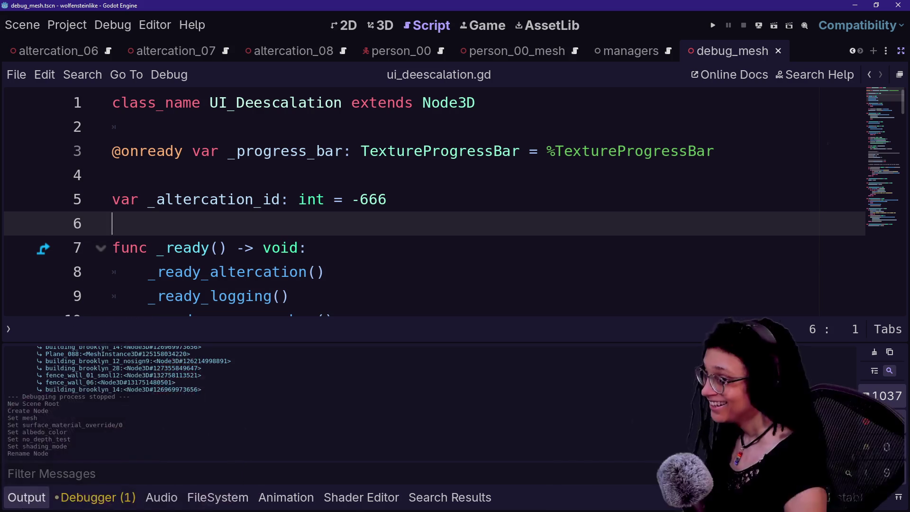
{"action": "left_click", "coordinate": [308, 247]}
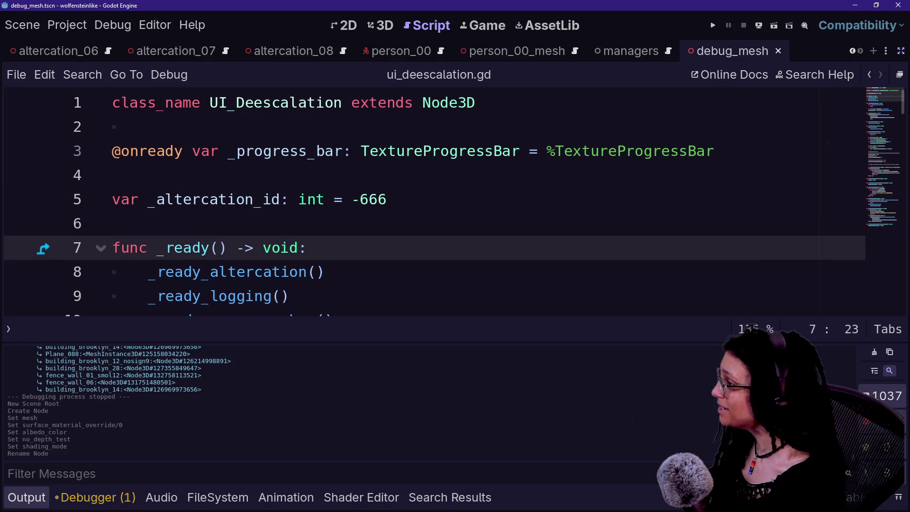
{"action": "scroll", "coordinate": [435, 204], "scroll_direction": "down", "scroll_amount": 4}
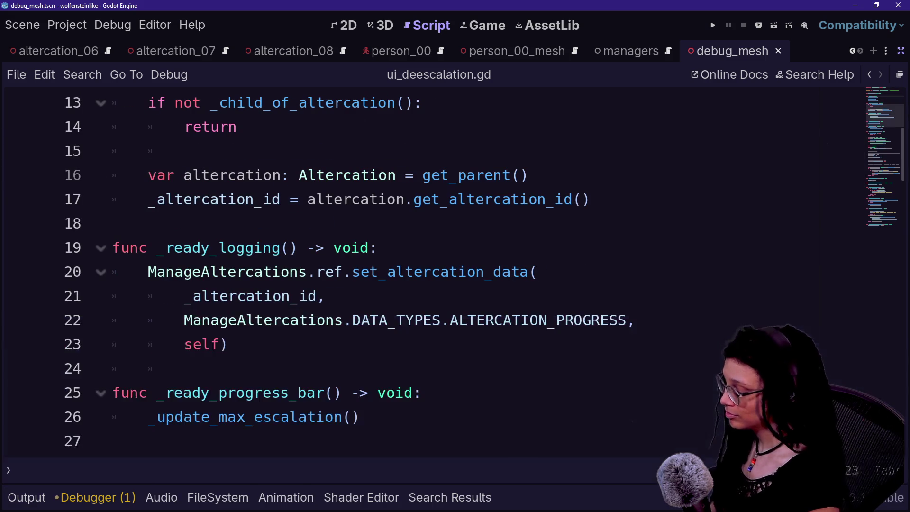
{"action": "key", "text": "ctrl+j"}
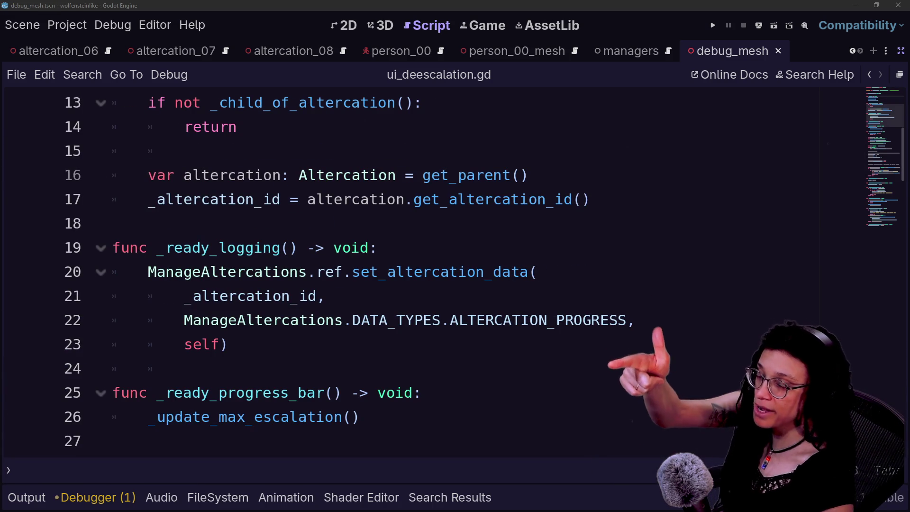
{"action": "key", "text": "Up"}
{"action": "key", "text": "Down"}
{"action": "key", "text": "Down"}
{"action": "key", "text": "Down"}
{"action": "key", "text": "Down"}
{"action": "key", "text": "Up"}
{"action": "key", "text": "Up"}
{"action": "key", "text": "Up"}
{"action": "key", "text": "Up"}
{"action": "key", "text": "Down"}
{"action": "key", "text": "Down"}
{"action": "key", "text": "Down"}
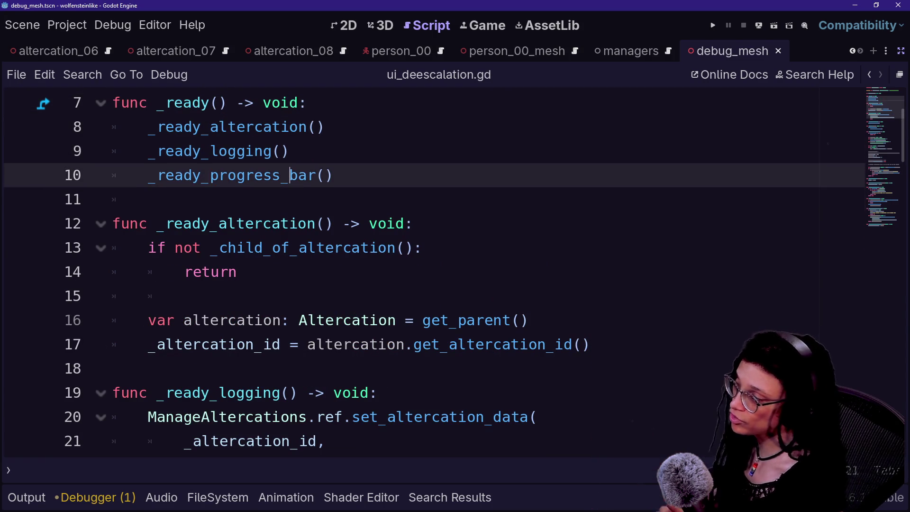
{"action": "key", "text": "Down"}
{"action": "key", "text": "Down"}
{"action": "key", "text": "Up"}
{"action": "key", "text": "Up"}
{"action": "key", "text": "Down"}
{"action": "key", "text": "Up"}
{"action": "key", "text": "Down"}
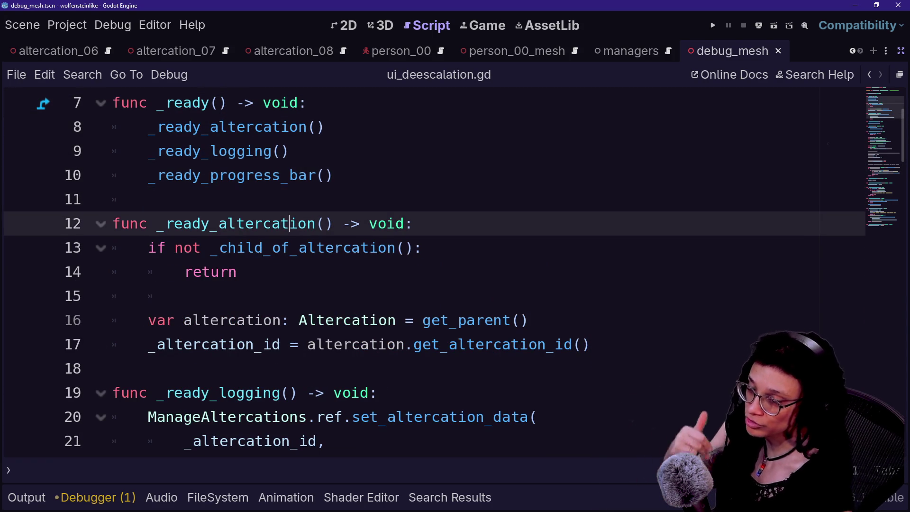
{"action": "key", "text": "Down"}
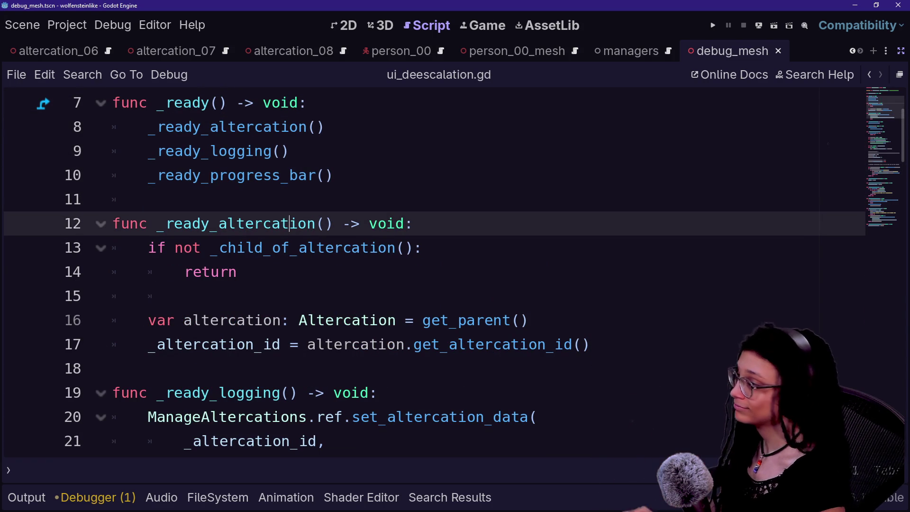
{"action": "right_click", "coordinate": [532, 164]}
{"action": "key", "text": "Escape"}
{"action": "scroll", "coordinate": [532, 164], "scroll_direction": "down", "scroll_amount": 2}
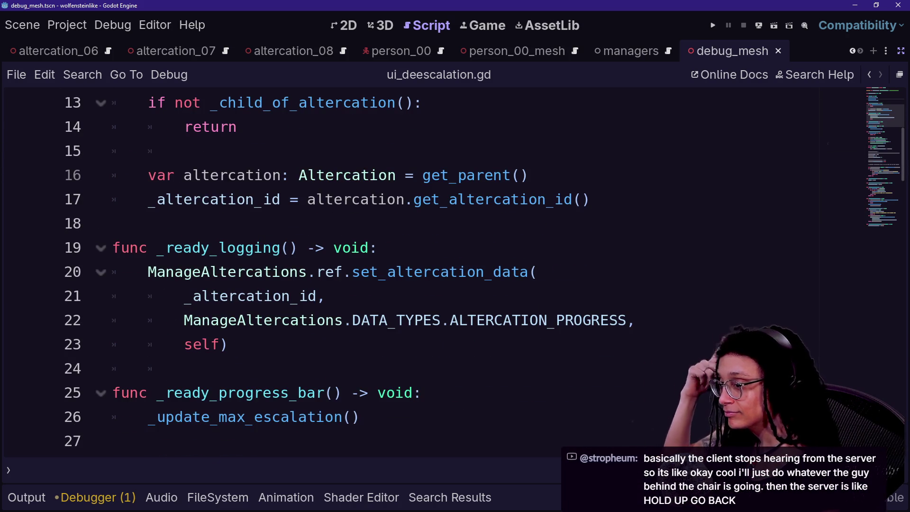
{"action": "mouse_move", "coordinate": [474, 202]}
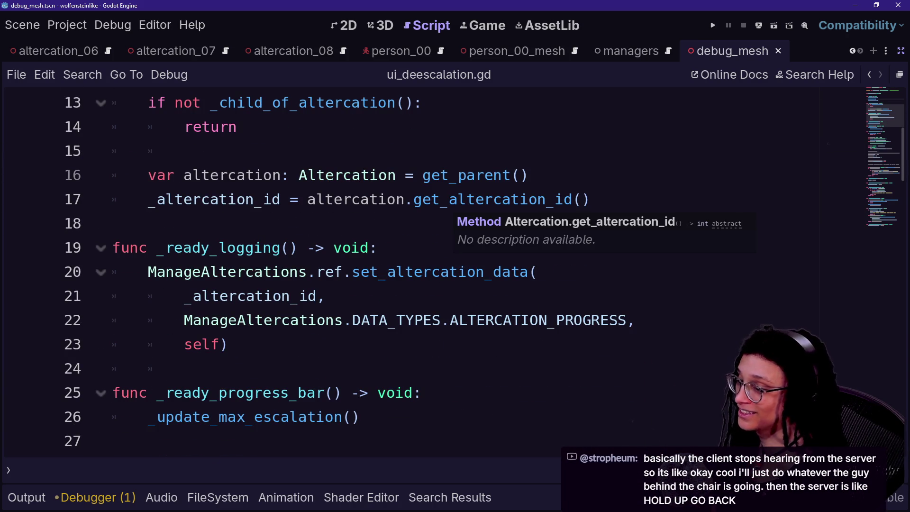
{"action": "left_click", "coordinate": [271, 271]}
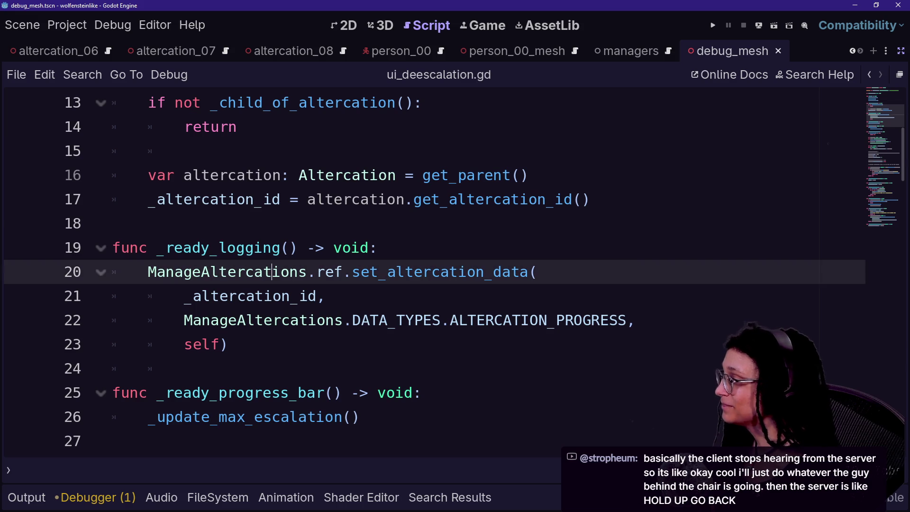
{"action": "scroll", "coordinate": [446, 273], "scroll_direction": "down", "scroll_amount": 2}
{"action": "scroll", "coordinate": [446, 272], "scroll_direction": "down", "scroll_amount": 5}
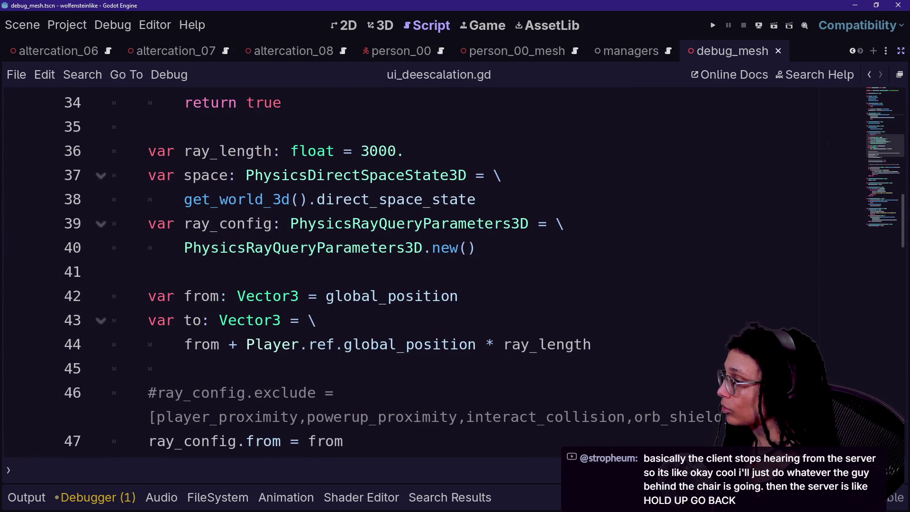
{"action": "scroll", "coordinate": [446, 272], "scroll_direction": "down", "scroll_amount": 8}
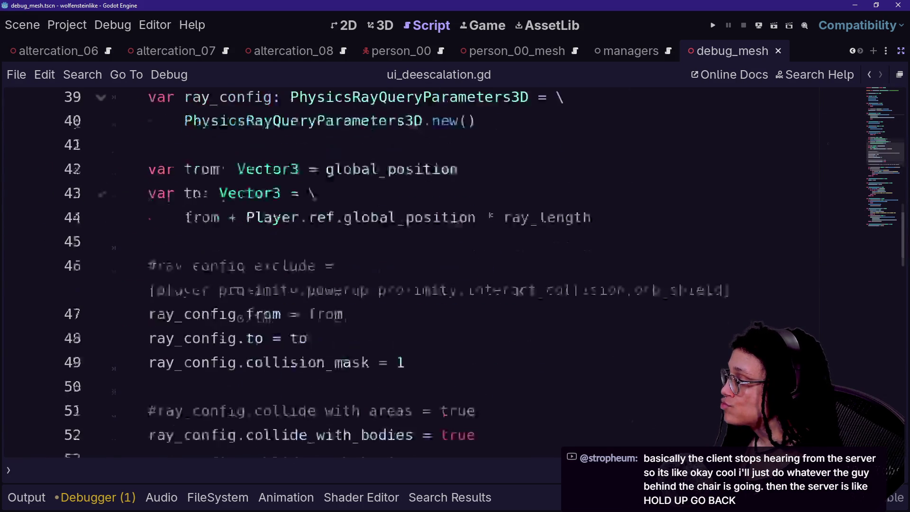
{"action": "left_click_drag", "start_coordinate": [256, 151], "coordinate": [427, 175]}
{"action": "left_click", "coordinate": [733, 175]}
{"action": "scroll", "coordinate": [445, 272], "scroll_direction": "up", "scroll_amount": 18}
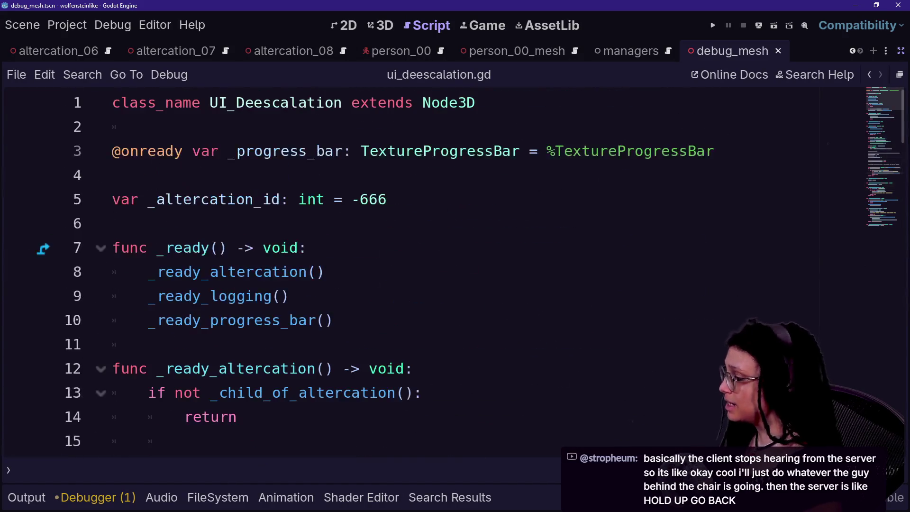
{"action": "left_click", "coordinate": [217, 497]}
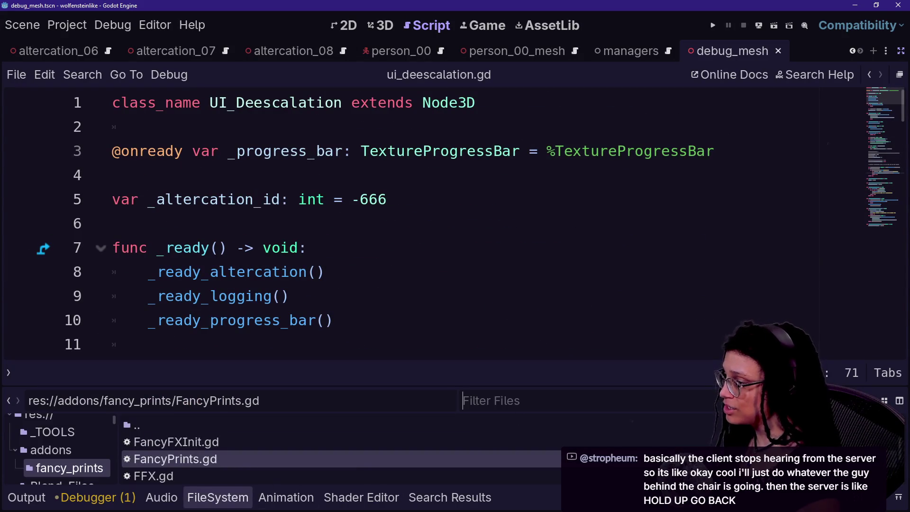
Filter the FileSystem for debug_m and drop debug_mesh.tscn into the script as a preload constant
{"action": "type", "text": "debug_m"}
{"action": "mouse_move", "coordinate": [181, 426]}
{"action": "left_mouse_down"}
{"action": "mouse_move", "coordinate": [336, 360]}
{"action": "mouse_move", "coordinate": [346, 125]}
{"action": "mouse_move", "coordinate": [316, 151]}
{"action": "left_mouse_up"}
{"action": "key", "text": "ctrl+z"}
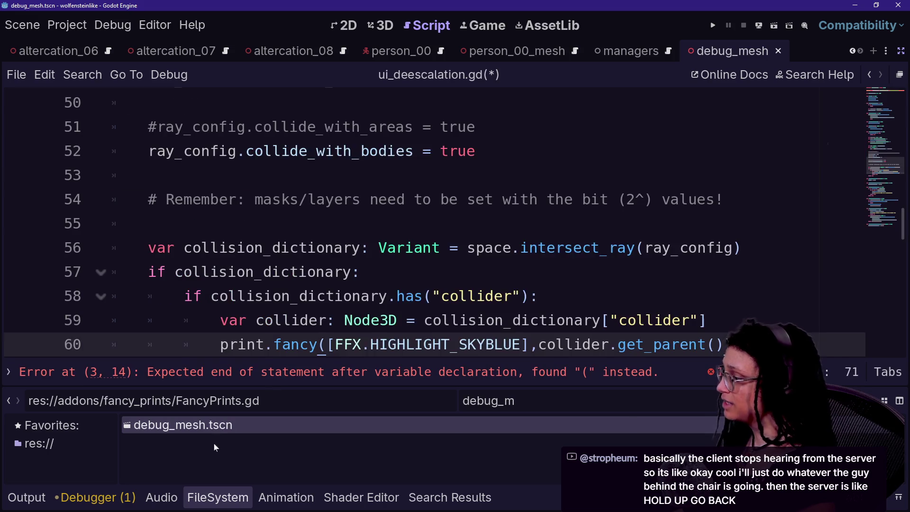
{"action": "key", "text": "ctrl+z"}
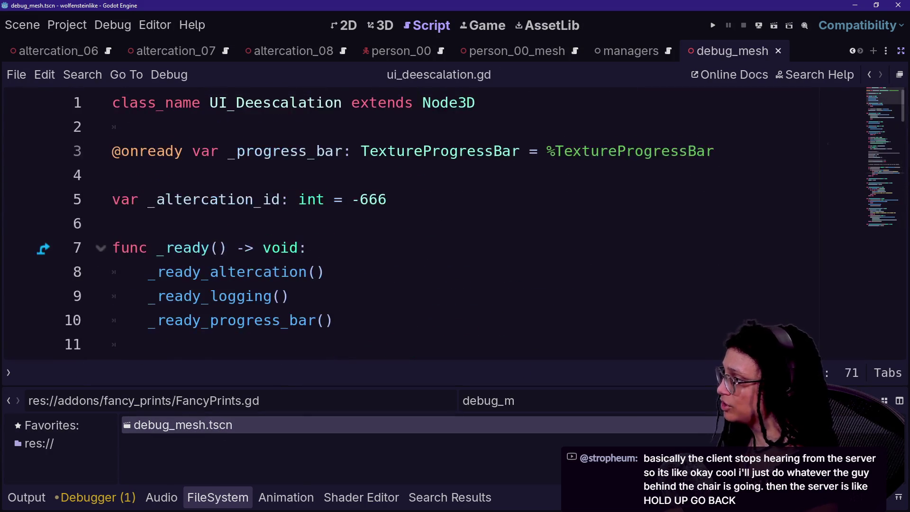
{"action": "mouse_move", "coordinate": [222, 427]}
{"action": "left_mouse_down"}
{"action": "mouse_move", "coordinate": [296, 197]}
{"action": "mouse_move", "coordinate": [289, 177]}
{"action": "left_mouse_up"}
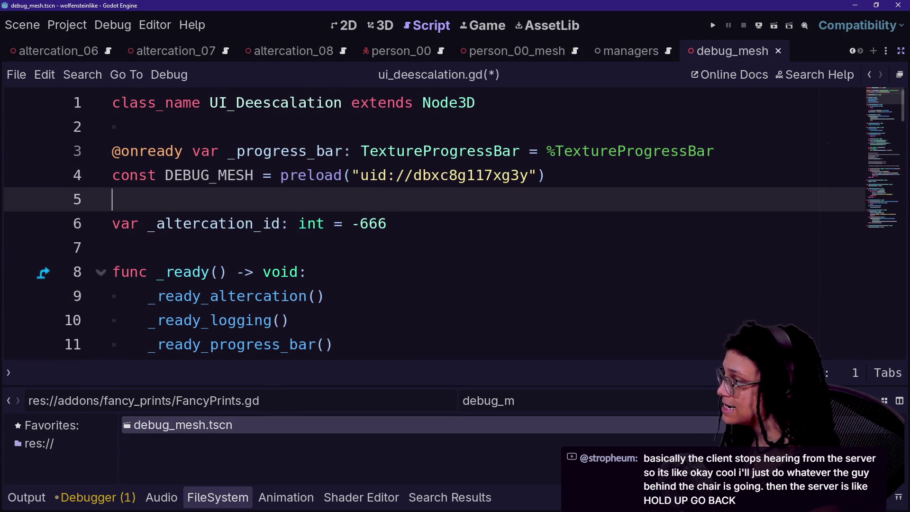
Type the DEBUG_MESH constant as ': PackedScene' and save the script
{"action": "left_click", "coordinate": [280, 176]}
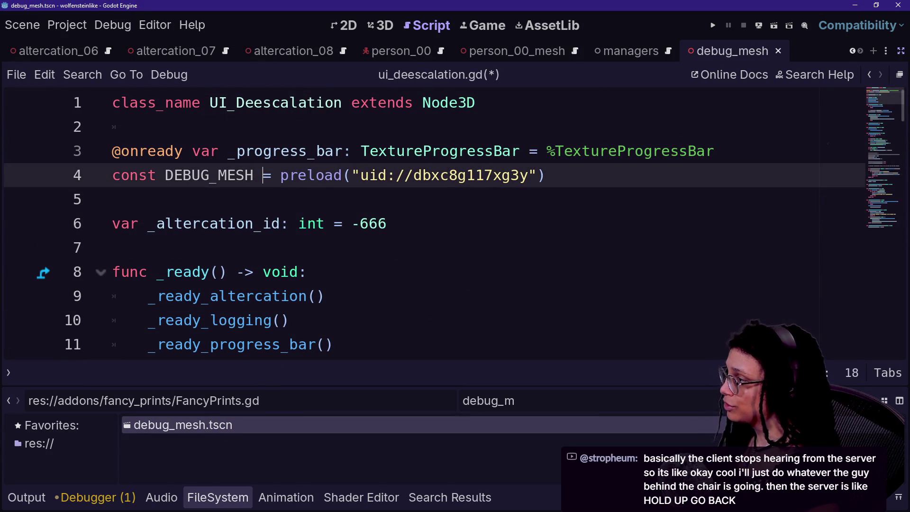
{"action": "key", "text": "BackSpace"}
{"action": "type", "text": ": P"}
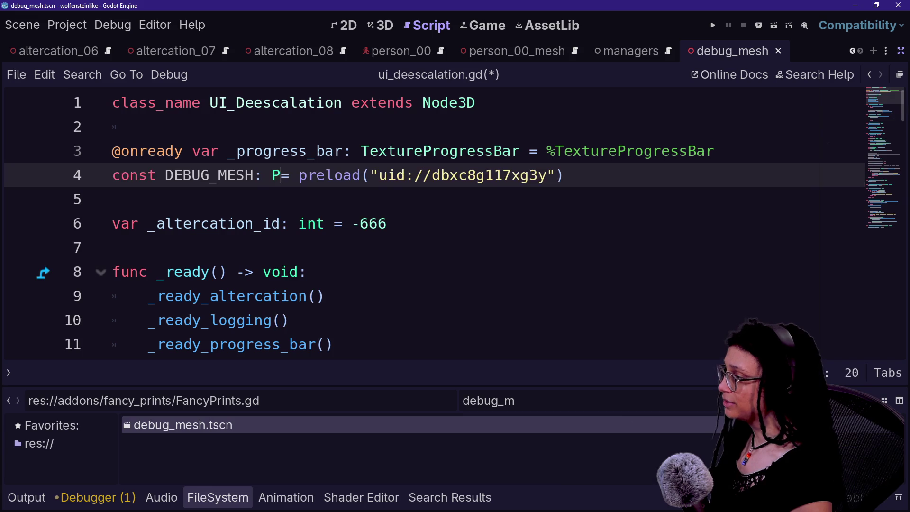
{"action": "type", "text": "ackedSc"}
{"action": "key", "text": "Return"}
{"action": "key", "text": "Down"}
{"action": "key", "text": "Down"}
{"action": "key", "text": "Down"}
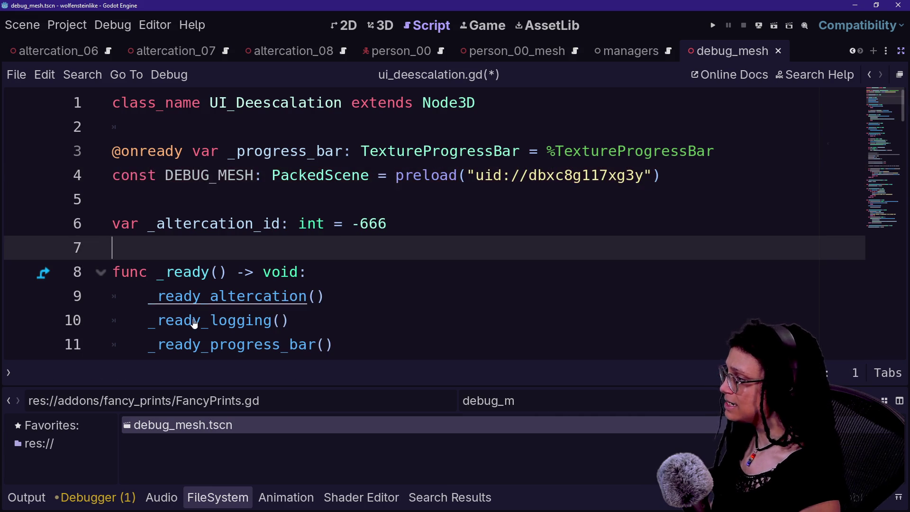
{"action": "key", "text": "ctrl+s"}
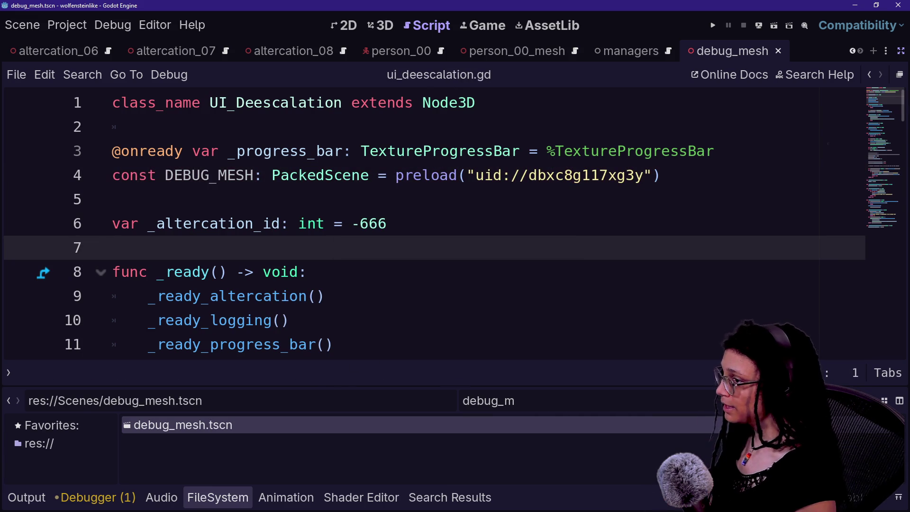
Add a blank line after line 3 and cut out the DEBUG_MESH constant line
{"action": "key", "text": "Up"}
{"action": "key", "text": "Up"}
{"action": "key", "text": "Up"}
{"action": "key", "text": "End"}
{"action": "key", "text": "Return"}
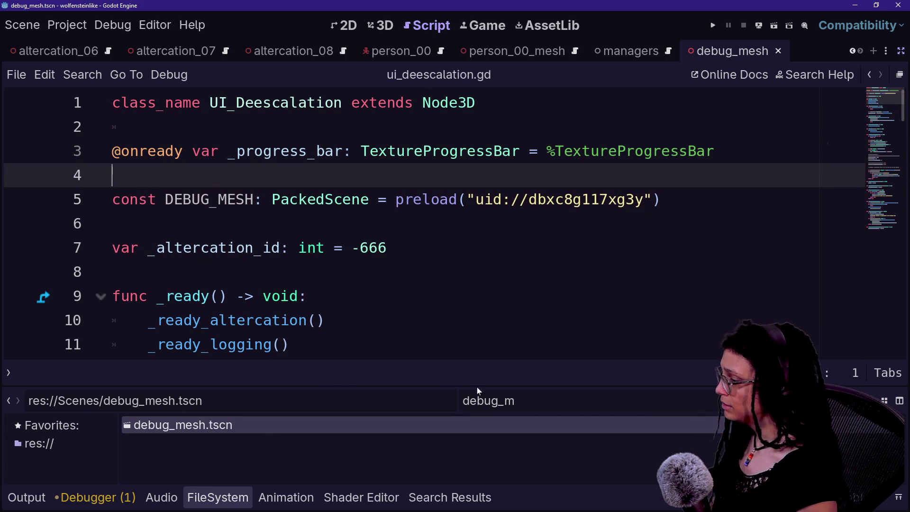
{"action": "key", "text": "Down"}
{"action": "key", "text": "End"}
{"action": "key", "text": "shift+Up"}
{"action": "key", "text": "shift+Up"}
{"action": "key", "text": "shift+End"}
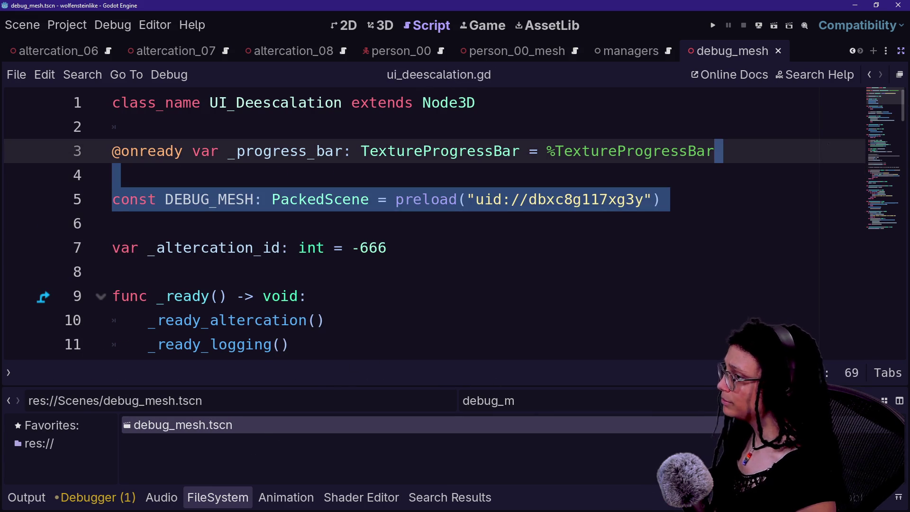
{"action": "key", "text": "ctrl+x"}
{"action": "key", "text": "Up"}
{"action": "key", "text": "ctrl+v"}
{"action": "key", "text": "ctrl+z"}
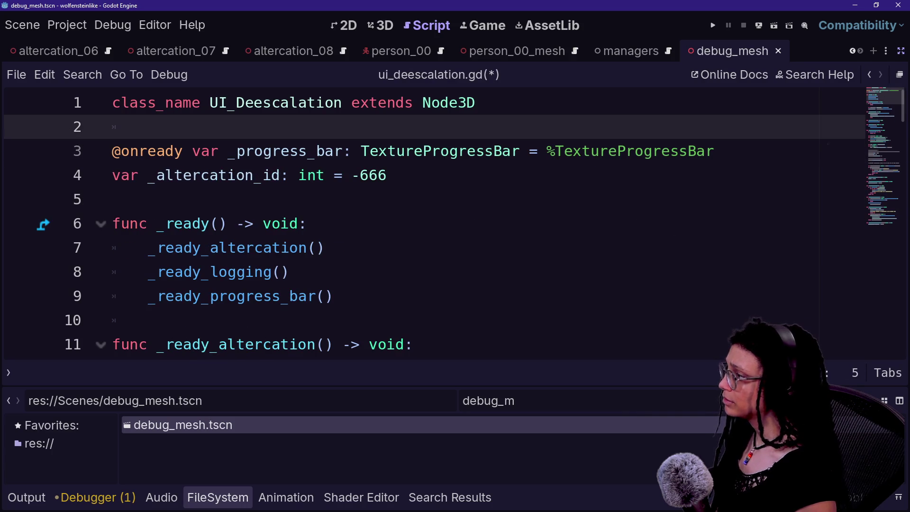
Paste the DEBUG_MESH constant below line 3, followed by a blank line, and save
{"action": "key", "text": "Down"}
{"action": "key", "text": "End"}
{"action": "key", "text": "ctrl+v"}
{"action": "key", "text": "Return"}
{"action": "key", "text": "ctrl+s"}
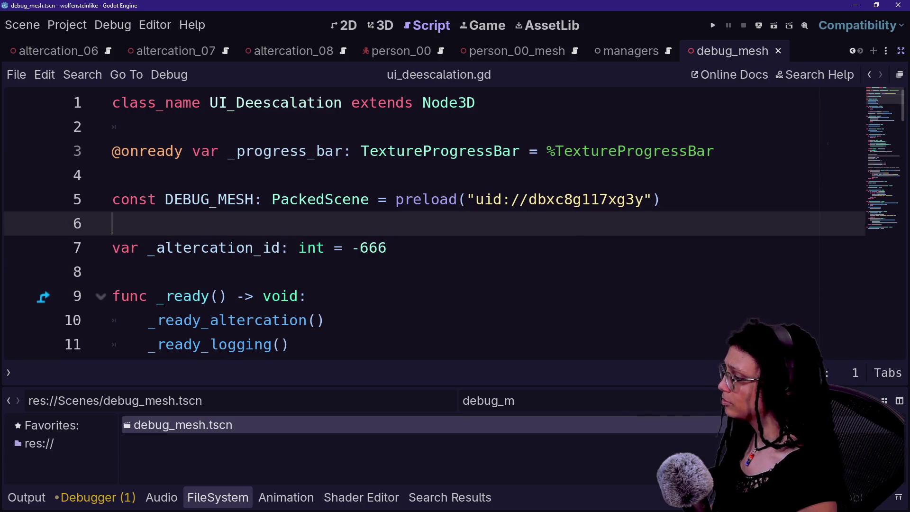
{"action": "scroll", "coordinate": [112, 203], "scroll_direction": "down", "scroll_amount": 10}
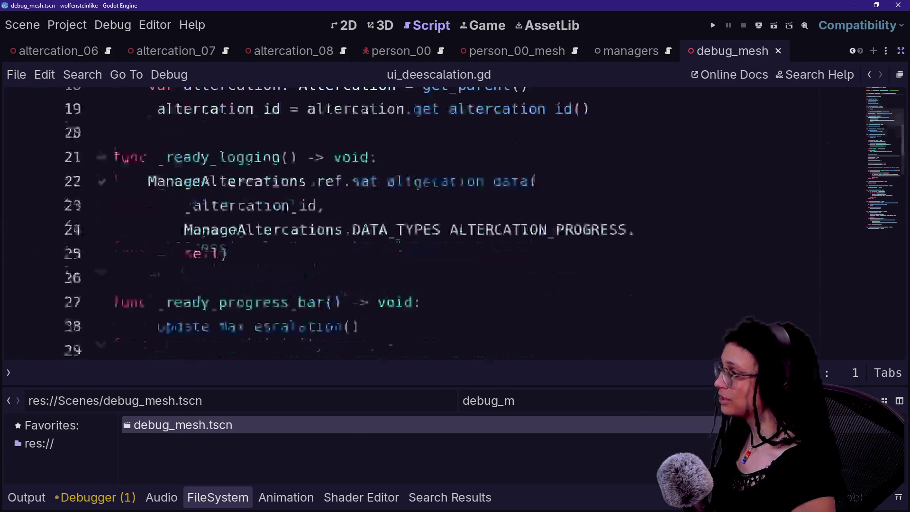
Rename the constant to _DEBUG_MESH by adding a leading underscore
{"action": "scroll", "coordinate": [112, 203], "scroll_direction": "up", "scroll_amount": 10}
{"action": "left_click", "coordinate": [162, 199]}
{"action": "type", "text": "_"}
Search the script for 'collider' and delete the collider print statement on line 62
{"action": "scroll", "coordinate": [426, 223], "scroll_direction": "down", "scroll_amount": 7}
{"action": "scroll", "coordinate": [427, 223], "scroll_direction": "down", "scroll_amount": 8}
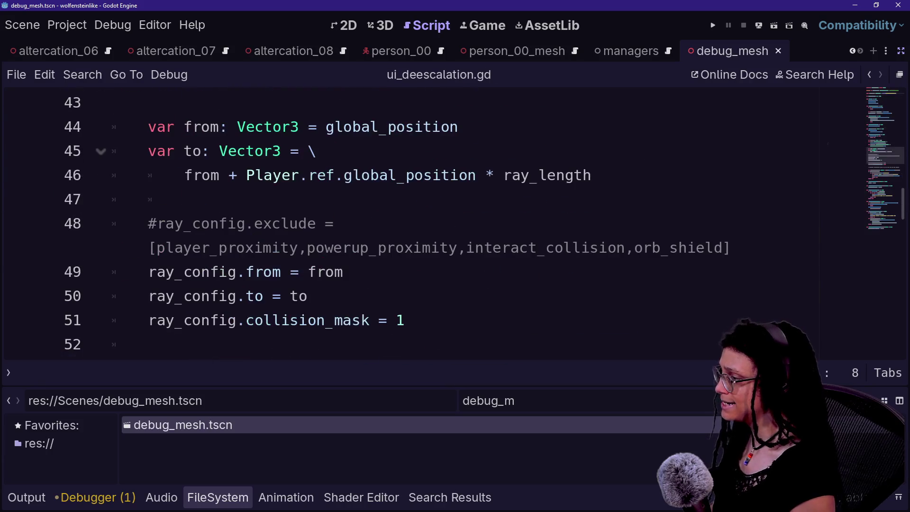
{"action": "key", "text": "ctrl+f"}
{"action": "type", "text": "collider"}
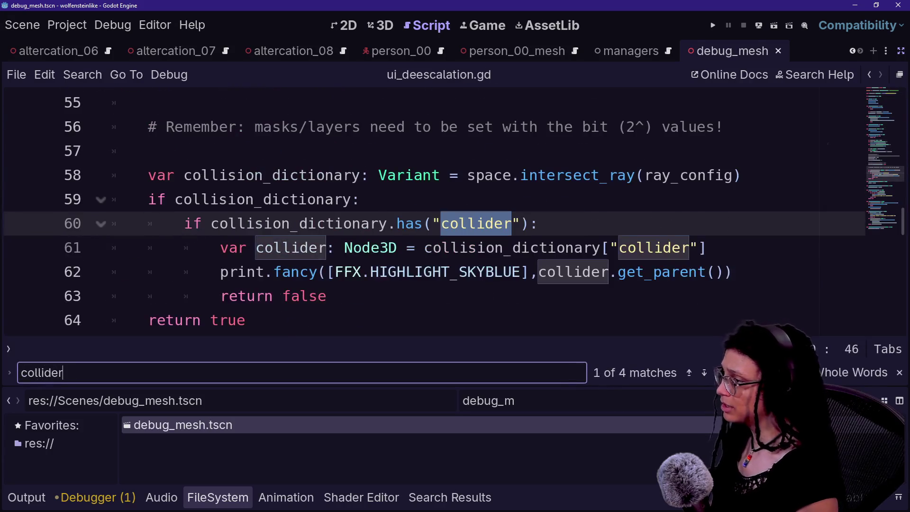
{"action": "left_click", "coordinate": [732, 199]}
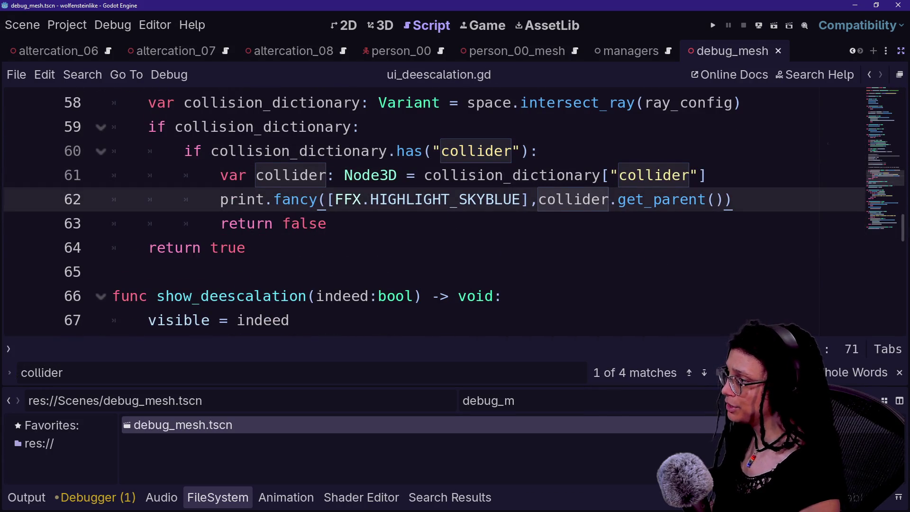
{"action": "key", "text": "shift+Home"}
{"action": "key", "text": "BackSpace"}
{"action": "key", "text": "BackSpace"}
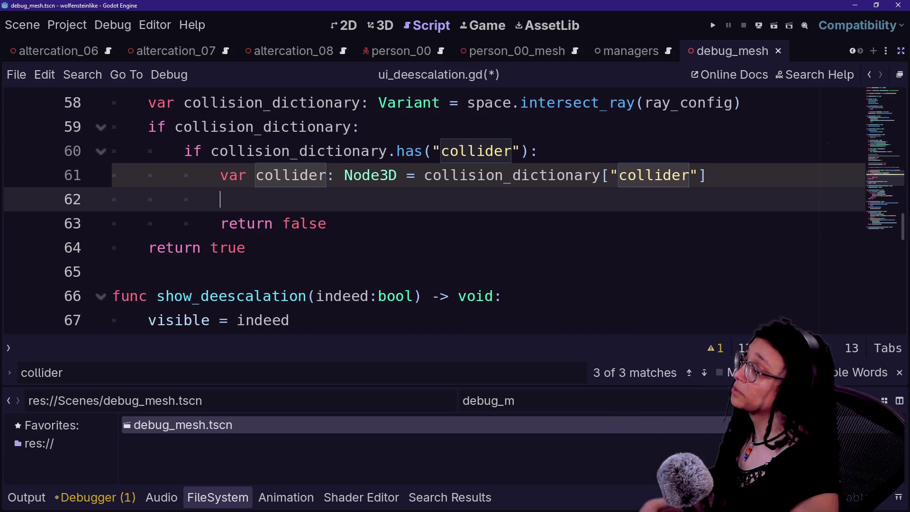
Hide the bottom panel and bring func _ready() and the _ready_altercation code into view
{"action": "scroll", "coordinate": [455, 209], "scroll_direction": "up", "scroll_amount": 4}
{"action": "scroll", "coordinate": [455, 208], "scroll_direction": "up", "scroll_amount": 4}
{"action": "scroll", "coordinate": [455, 208], "scroll_direction": "down", "scroll_amount": 1}
{"action": "scroll", "coordinate": [455, 209], "scroll_direction": "up", "scroll_amount": 3}
{"action": "scroll", "coordinate": [455, 209], "scroll_direction": "up", "scroll_amount": 2}
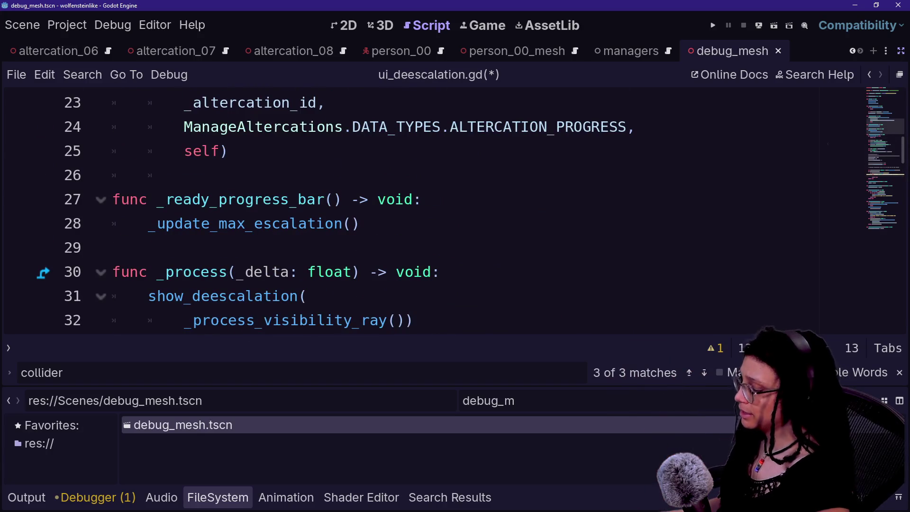
{"action": "key", "text": "alt+o"}
{"action": "key", "text": "alt+o"}
{"action": "scroll", "coordinate": [455, 256], "scroll_direction": "up", "scroll_amount": 7}
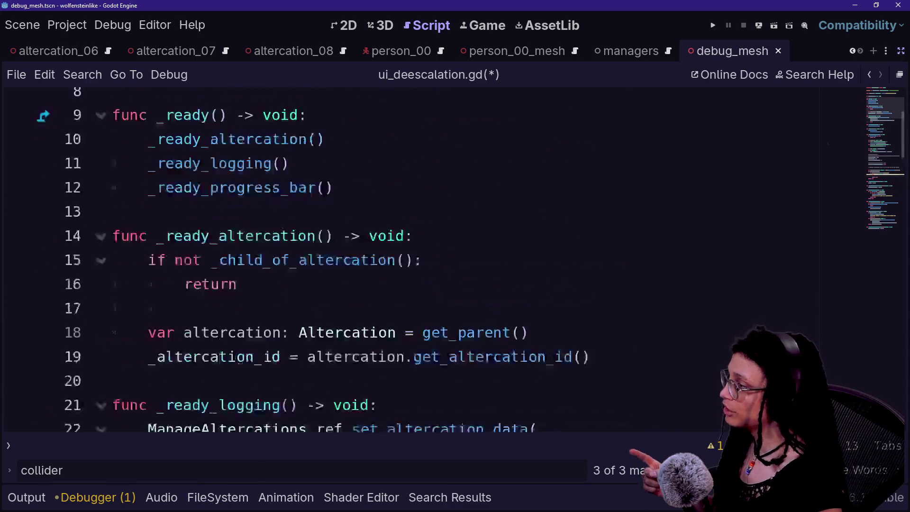
{"action": "scroll", "coordinate": [455, 255], "scroll_direction": "down", "scroll_amount": 2}
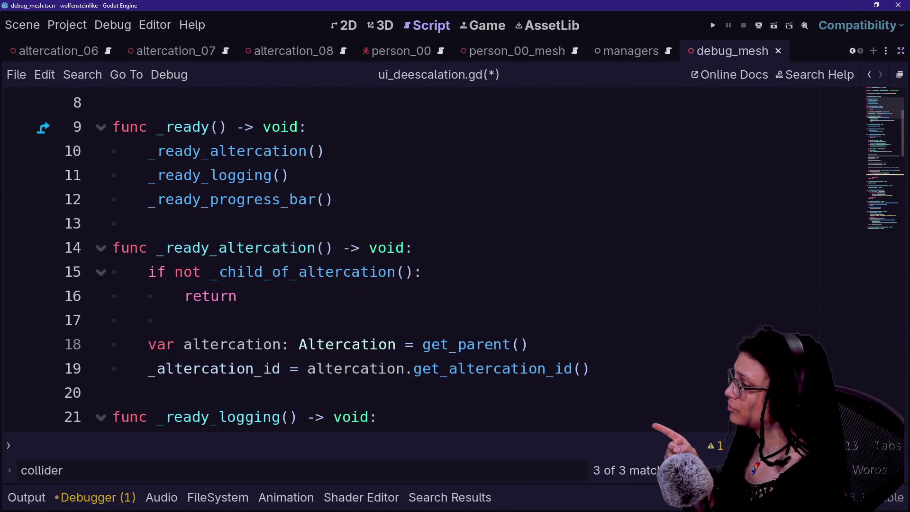
{"action": "left_click", "coordinate": [333, 199]}
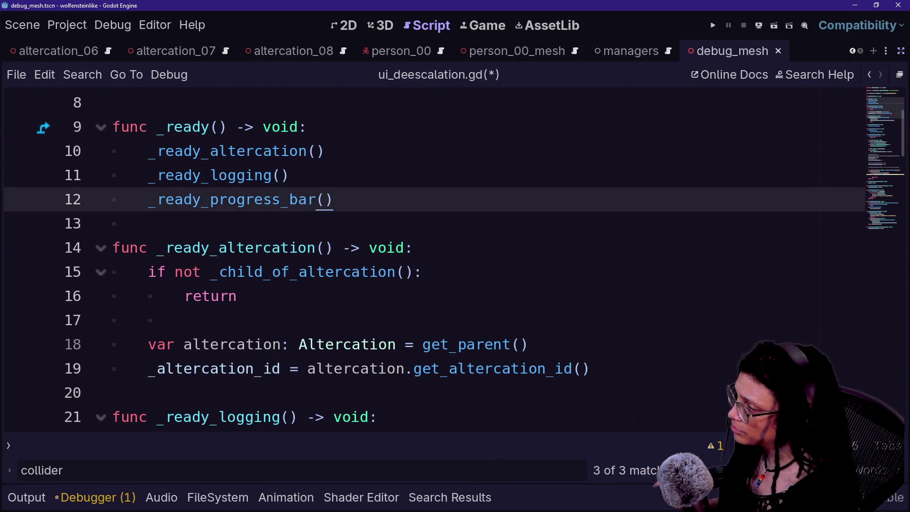
{"action": "left_click", "coordinate": [421, 272]}
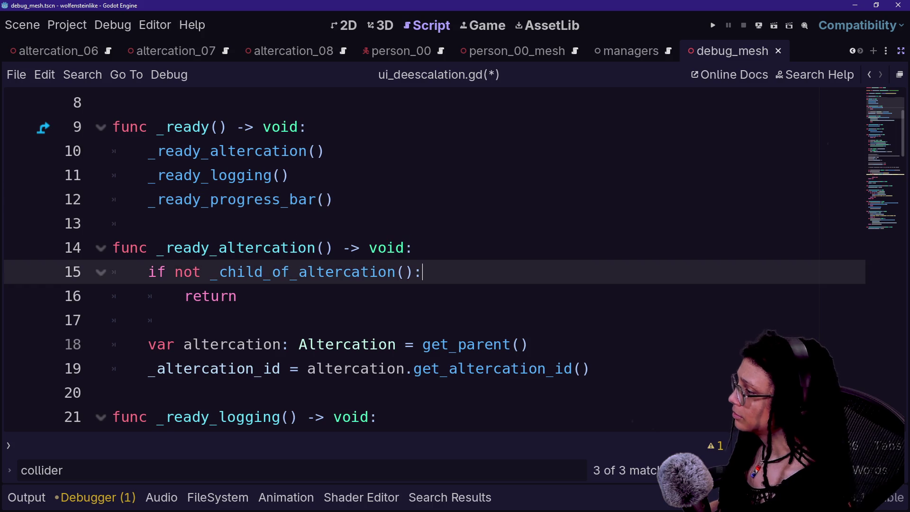
{"action": "scroll", "coordinate": [422, 271], "scroll_direction": "down", "scroll_amount": 1}
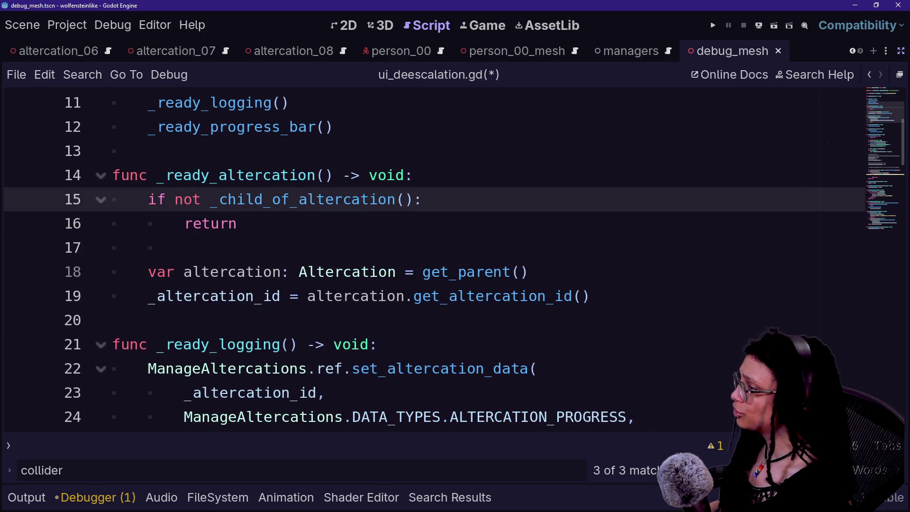
{"action": "scroll", "coordinate": [435, 263], "scroll_direction": "up", "scroll_amount": 1}
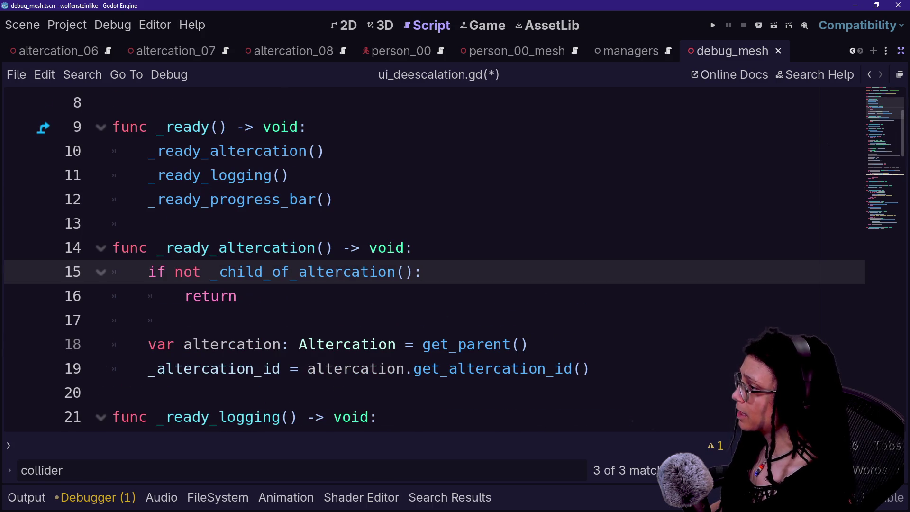
Add a _ready_debug_mesh() call as the first line of _ready
{"action": "left_click", "coordinate": [313, 126]}
{"action": "key", "text": "Return"}
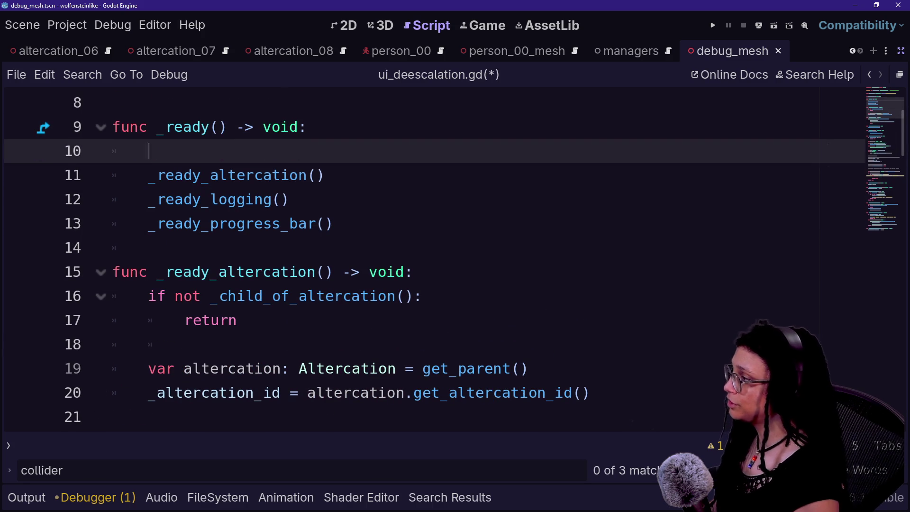
{"action": "type", "text": "+r"}
{"action": "key", "text": "BackSpace"}
{"action": "type", "text": "y_D"}
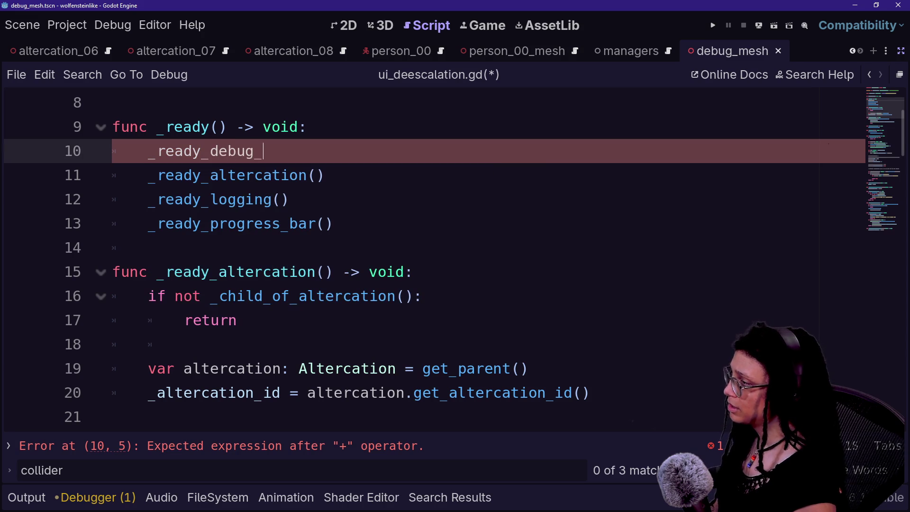
{"action": "type", "text": "()"}
{"action": "key", "text": "Down"}
{"action": "key", "text": "Down"}
{"action": "key", "text": "Down"}
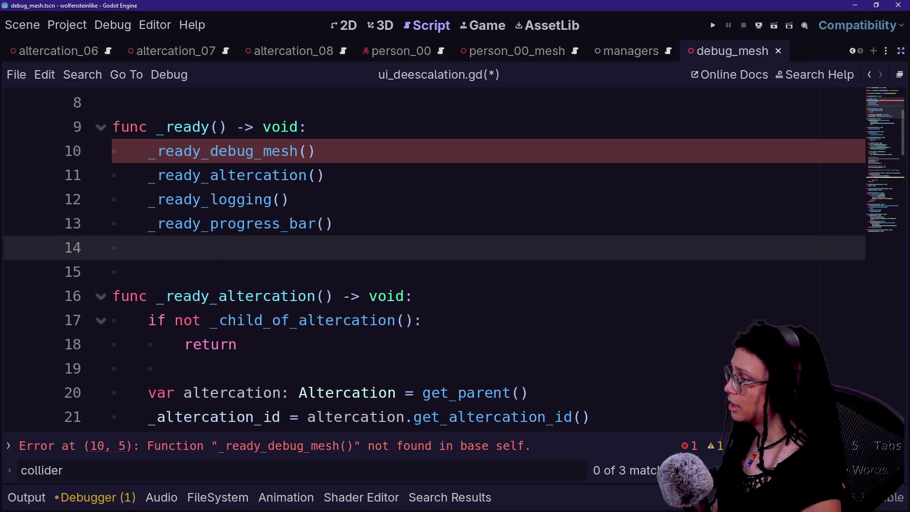
Define func _ready_debug_mesh() with a mesh variable typed MeshInstance3D
{"action": "key", "text": "Home"}
{"action": "key", "text": "Return"}
{"action": "key", "text": "Return"}
{"action": "type", "text": "f"}
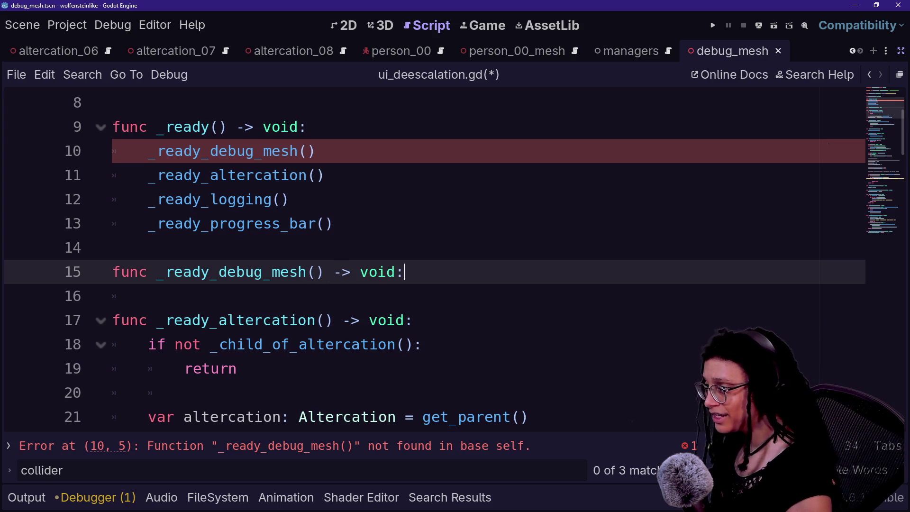
{"action": "type", "text": ":"}
{"action": "key", "text": "Return"}
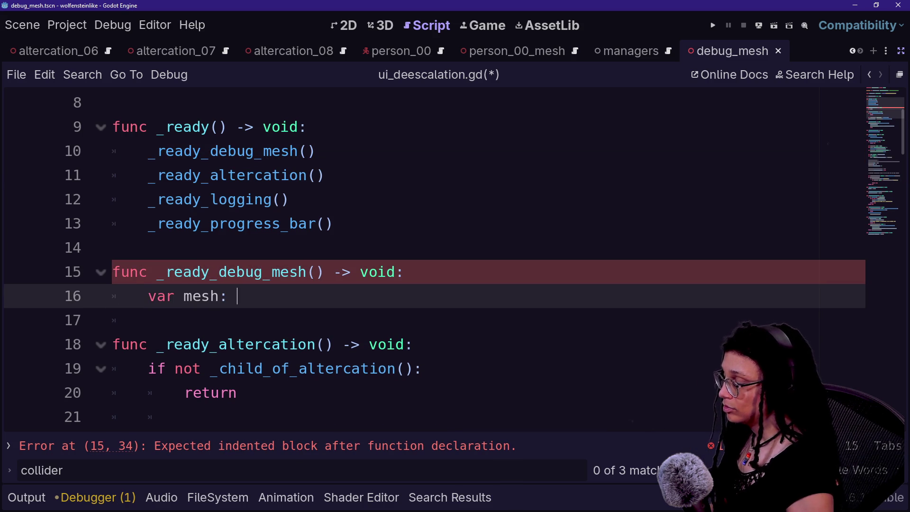
{"action": "key", "text": "Down"}
{"action": "key", "text": "Down"}
{"action": "key", "text": "Down"}
{"action": "key", "text": "Return"}
{"action": "type", "text": ":"}
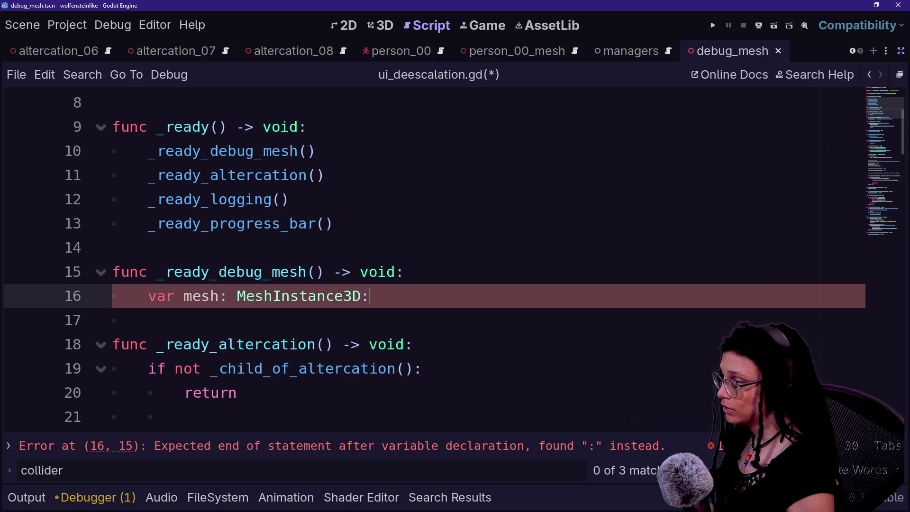
Assign _DEBUG_MESH.instantiate() as MeshInstance3D to mesh, wrapped onto a continuation line
{"action": "key", "text": "ctrl+space"}
{"action": "type", "text": "_DEBUG_MESH.ins"}
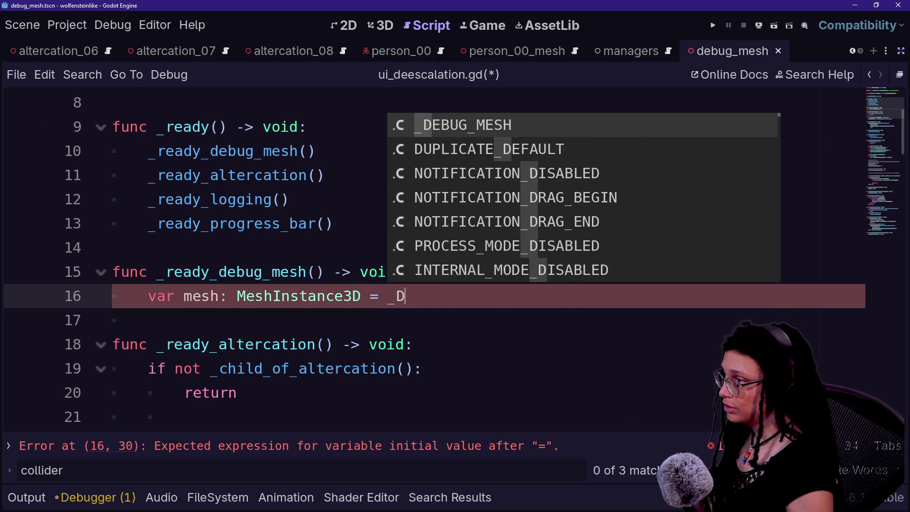
{"action": "key", "text": "Return"}
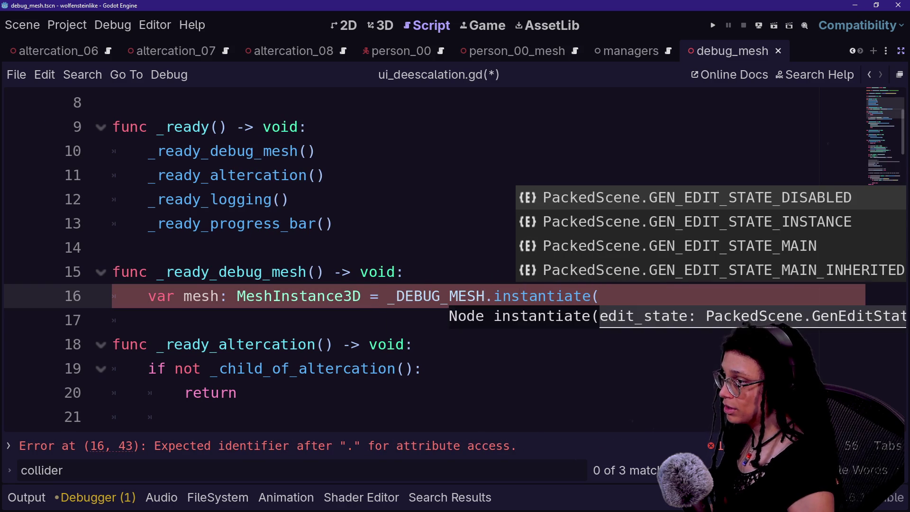
{"action": "type", "text": ") as "}
{"action": "type", "text": "Mesh"}
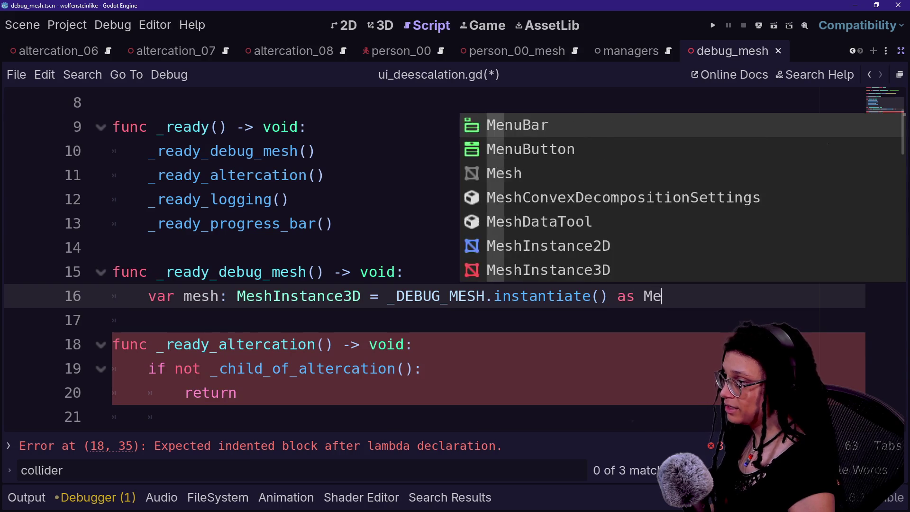
{"action": "key", "text": "Down"}
{"action": "key", "text": "Down"}
{"action": "key", "text": "Down"}
{"action": "key", "text": "Down"}
{"action": "key", "text": "Return"}
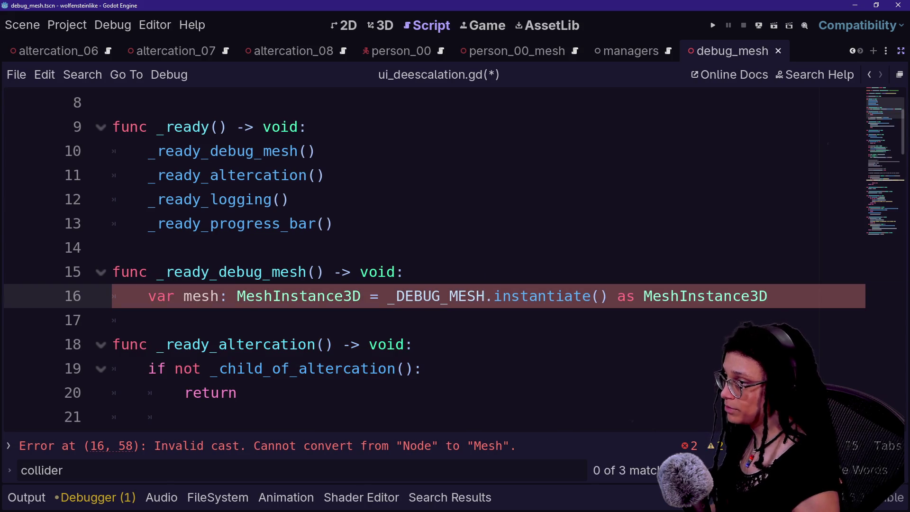
{"action": "type", "text": "\\"}
{"action": "key", "text": "Return"}
{"action": "key", "text": "Tab"}
{"action": "key", "text": "End"}
Add add_child(mesh) to the function body and save the script
{"action": "key", "text": "Return"}
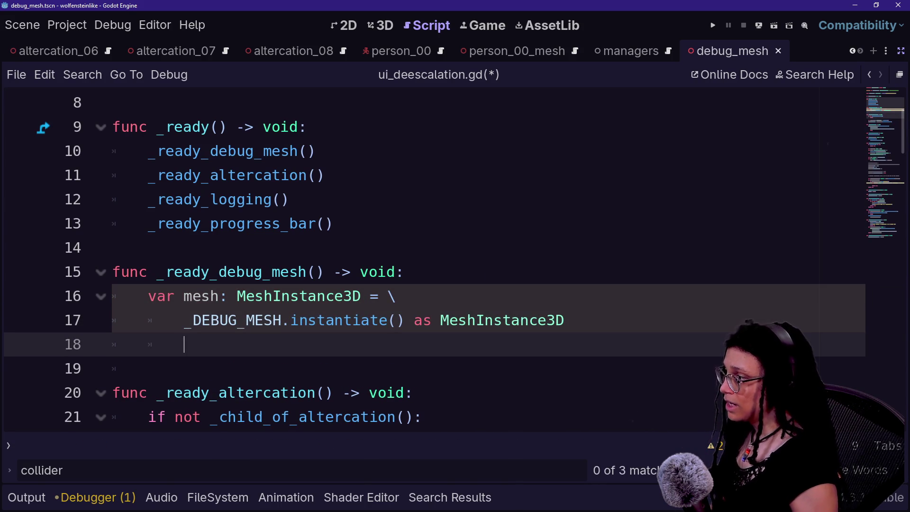
{"action": "type", "text": "dd"}
{"action": "key", "text": "Down"}
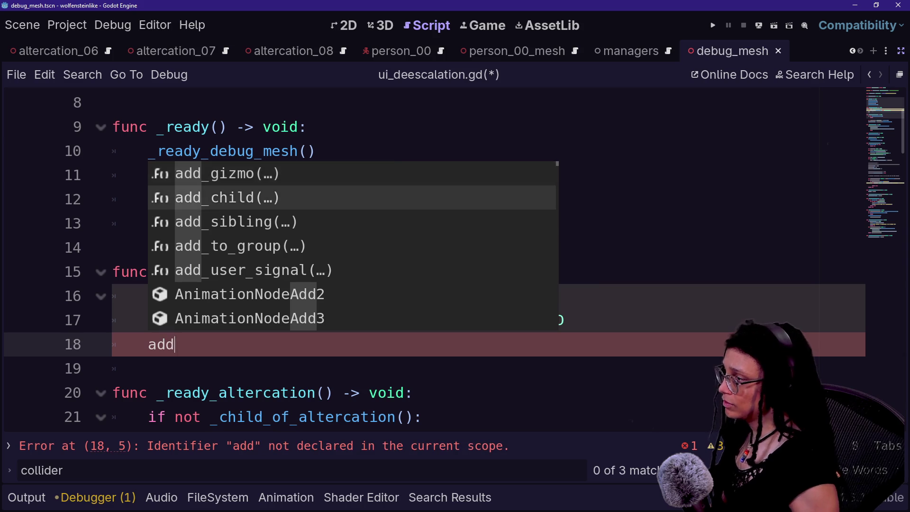
{"action": "key", "text": "Return"}
{"action": "type", "text": "esh)"}
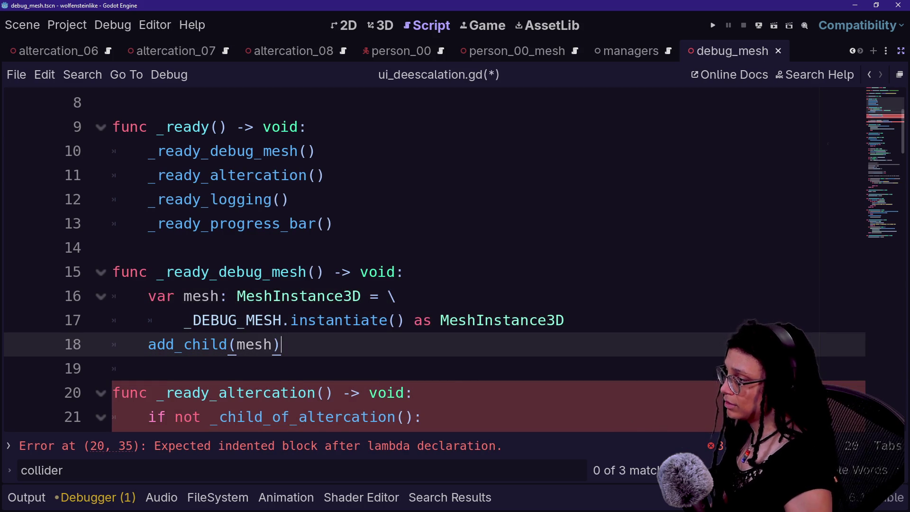
{"action": "left_click", "coordinate": [282, 320]}
{"action": "scroll", "coordinate": [281, 320], "scroll_direction": "down", "scroll_amount": 2}
{"action": "key", "text": "ctrl+s"}
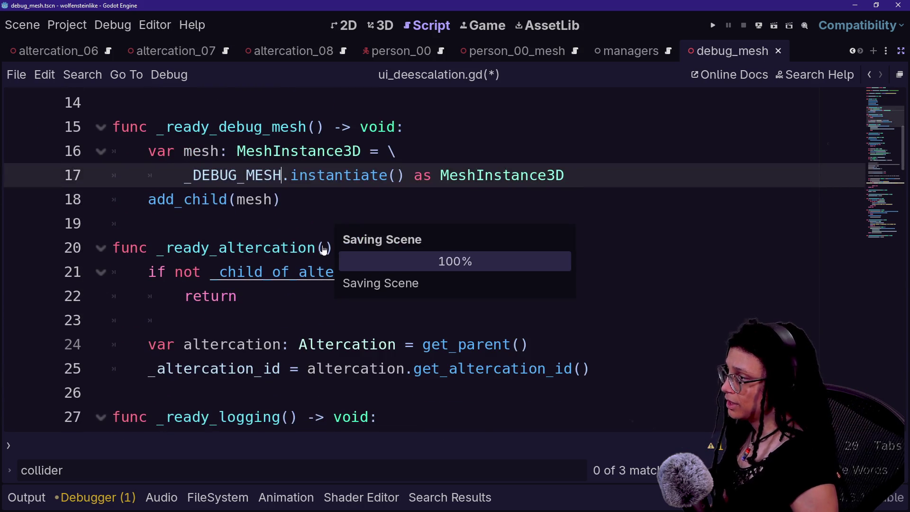
Start a new 'var MeshInst…' declaration on the line below the _DEBUG_MESH constant
{"action": "scroll", "coordinate": [324, 250], "scroll_direction": "up", "scroll_amount": 2}
{"action": "scroll", "coordinate": [427, 261], "scroll_direction": "up", "scroll_amount": 1}
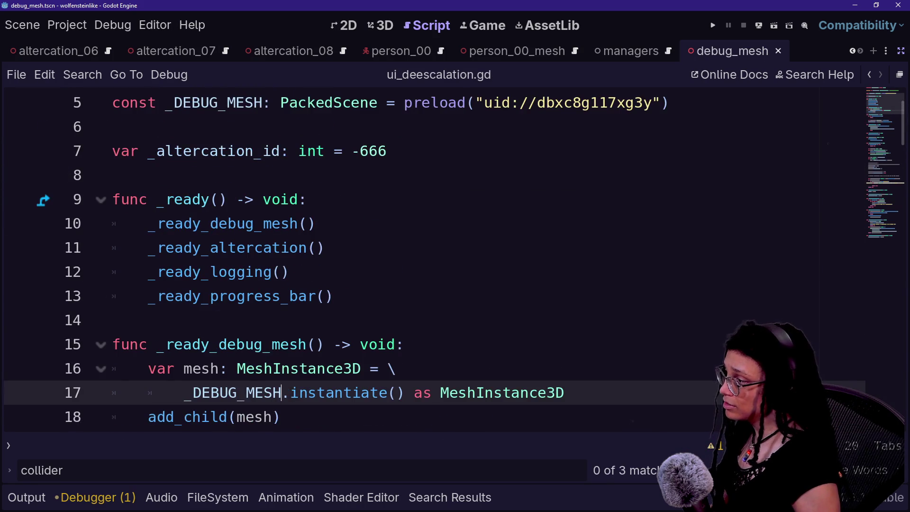
{"action": "scroll", "coordinate": [426, 261], "scroll_direction": "up", "scroll_amount": 2}
{"action": "left_click", "coordinate": [669, 199]}
{"action": "key", "text": "Return"}
{"action": "type", "text": "var _debug_mesh"}
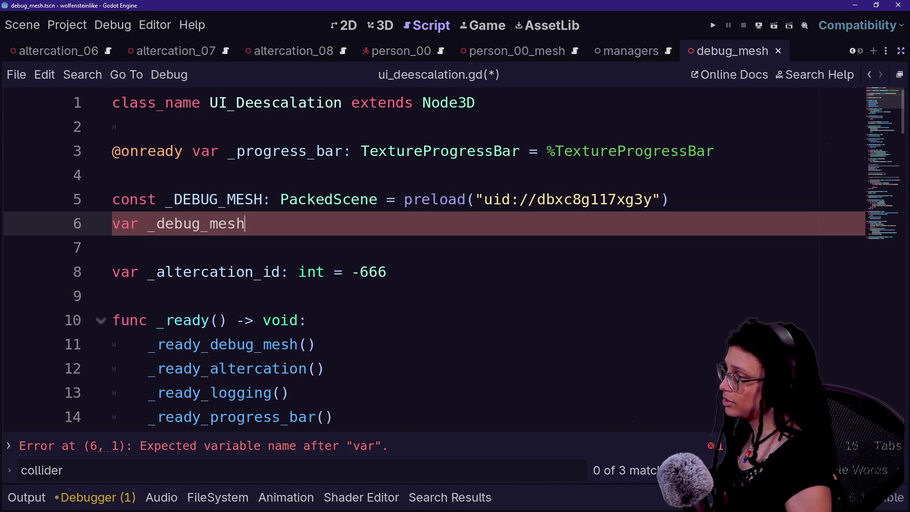
{"action": "type", "text": ": MeshInst"}
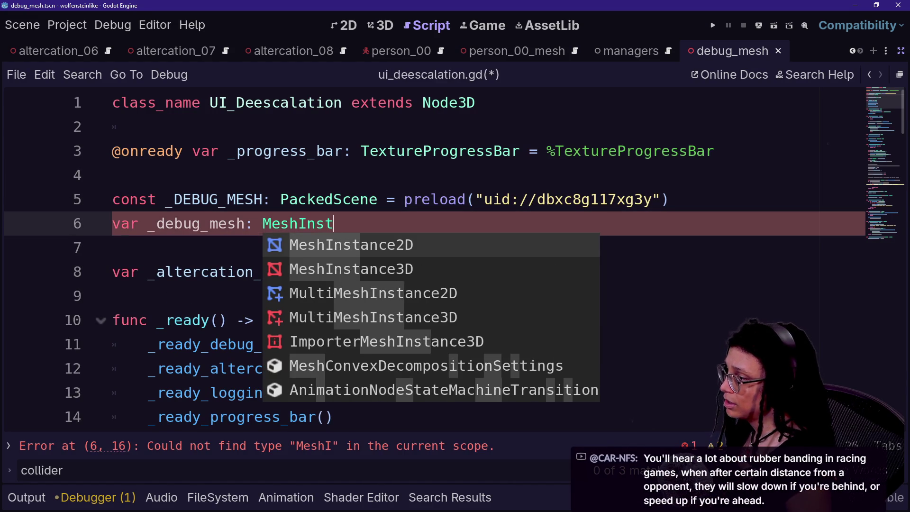
Finish the 'var _debug_mesh: Node3D' member declaration under the const
{"action": "key", "text": "BackSpace"}
{"action": "key", "text": "BackSpace"}
{"action": "key", "text": "BackSpace"}
{"action": "type", "text": "Node3D"}
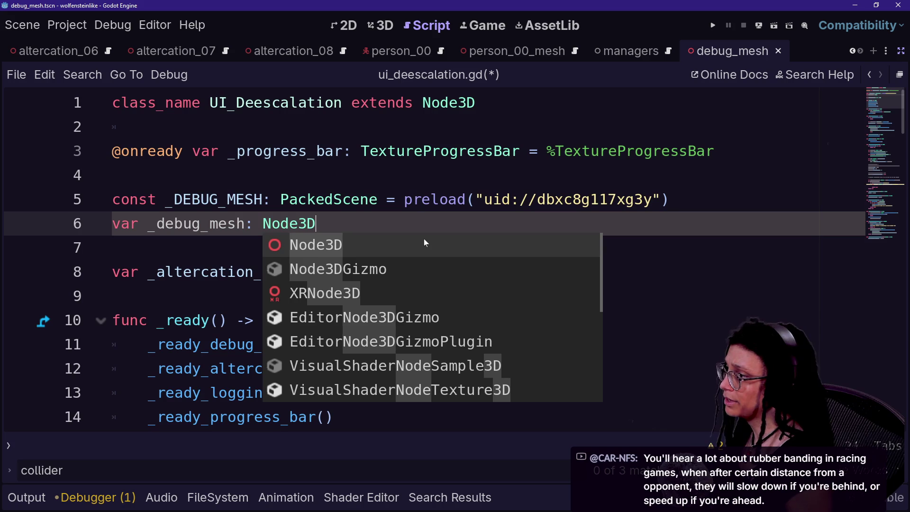
{"action": "type", "text": "="}
{"action": "key", "text": "BackSpace"}
{"action": "key", "text": "BackSpace"}
{"action": "key", "text": "BackSpace"}
{"action": "left_click", "coordinate": [271, 199]}
{"action": "scroll", "coordinate": [427, 260], "scroll_direction": "down", "scroll_amount": 4}
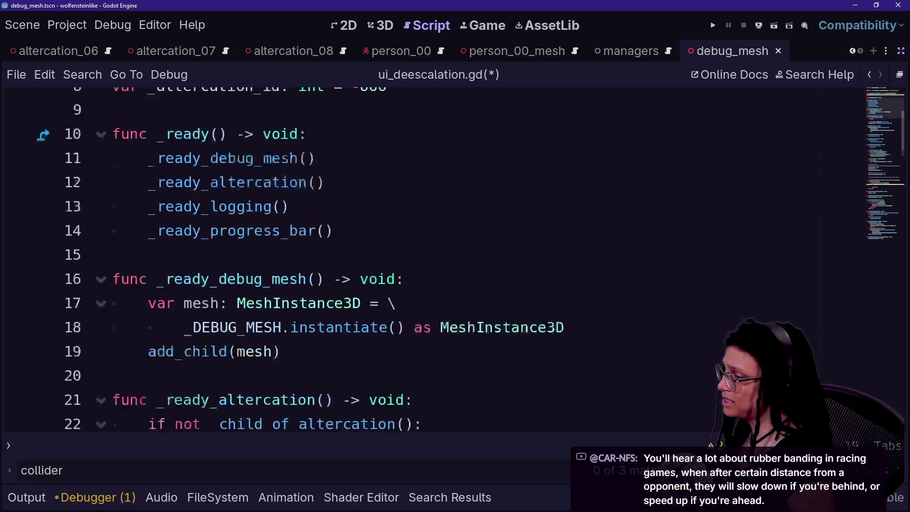
In _ready_debug_mesh, retype MeshInstance3D to Node3D and rename the local mesh to debug_mesh everywhere
{"action": "double_click", "coordinate": [299, 199]}
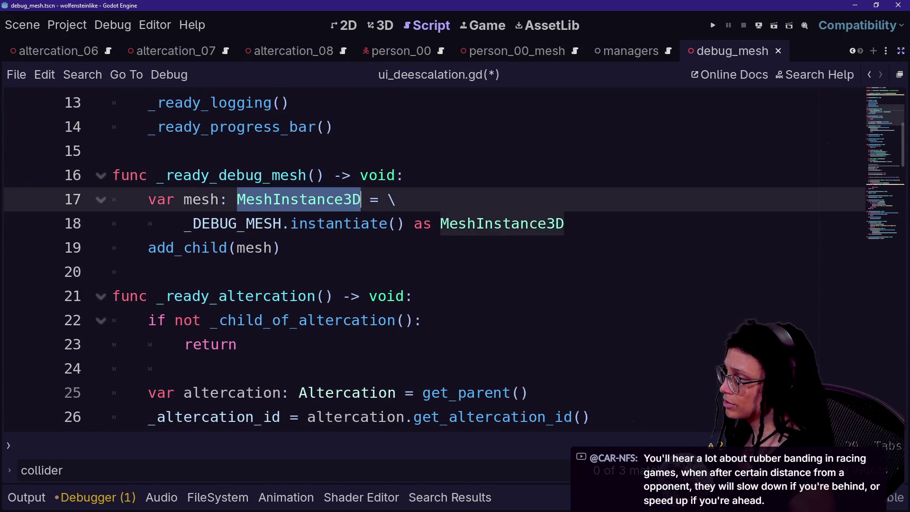
{"action": "key", "text": "ctrl+d"}
{"action": "type", "text": "Node#"}
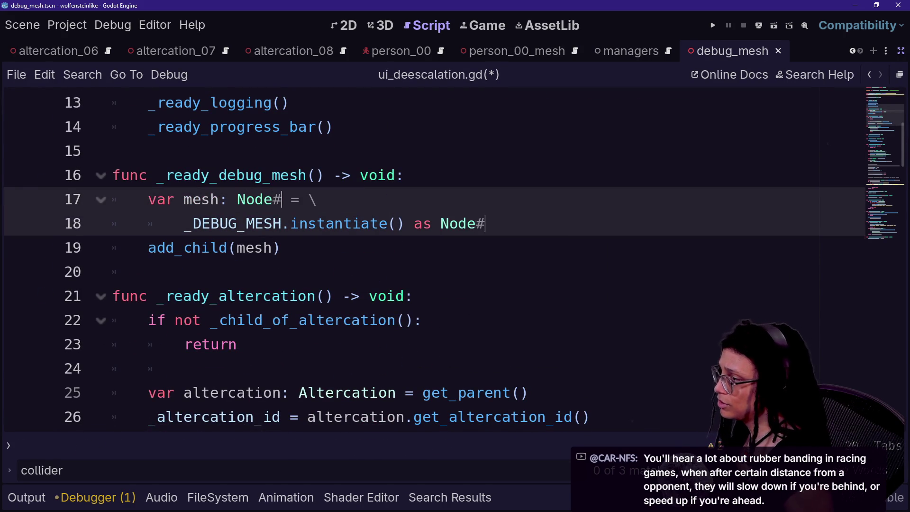
{"action": "type", "text": "3D"}
{"action": "double_click", "coordinate": [201, 199]}
{"action": "type", "text": "debug_mesh"}
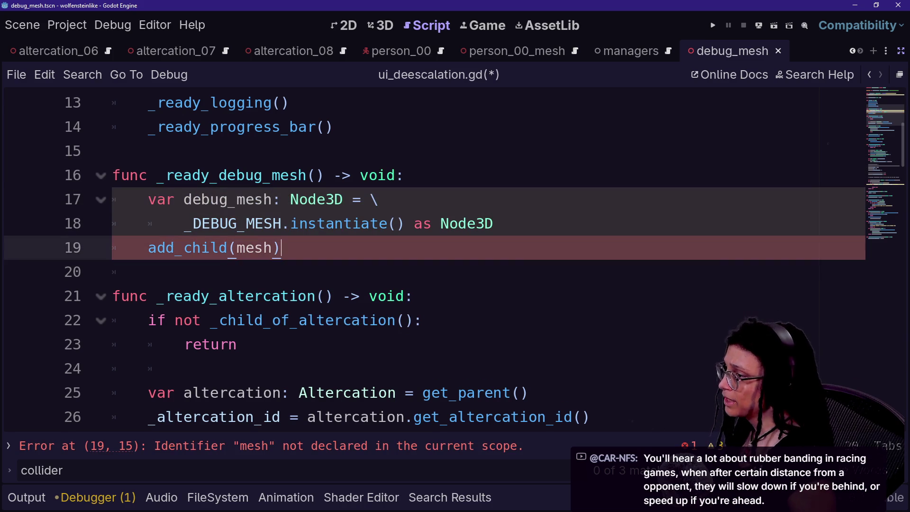
{"action": "left_click", "coordinate": [493, 223]}
{"action": "double_click", "coordinate": [259, 247]}
{"action": "type", "text": "debug_"}
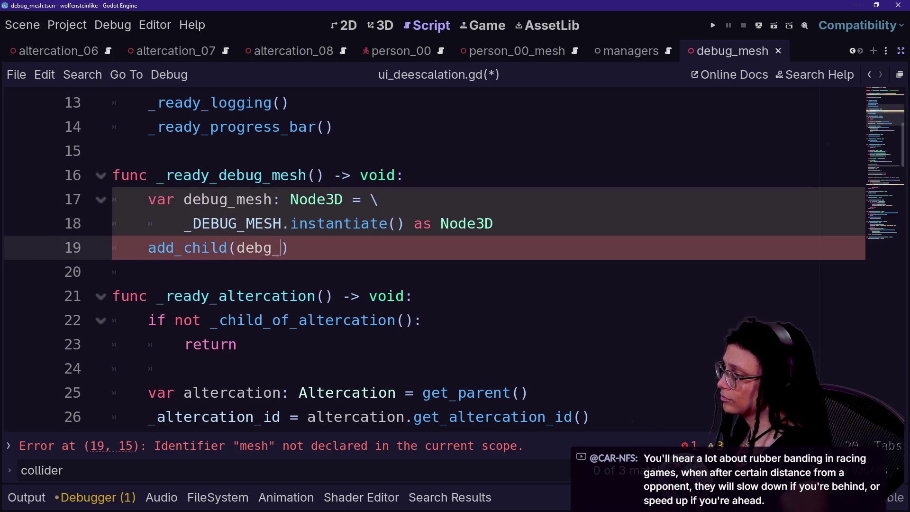
{"action": "type", "text": "mesh"}
{"action": "key", "text": "Escape"}
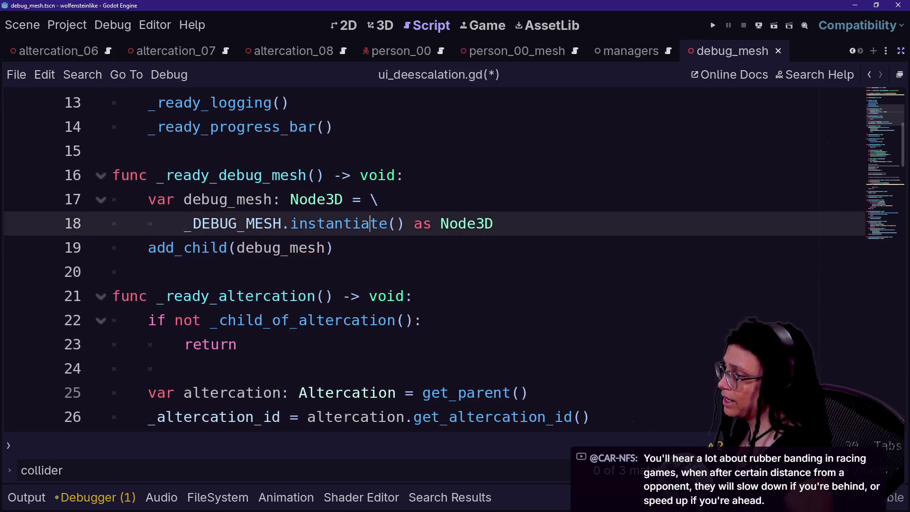
Add the line '_debug_mesh = debug_mesh' after the add_child call
{"action": "key", "text": "End"}
{"action": "key", "text": "Return"}
{"action": "type", "text": "_deb"}
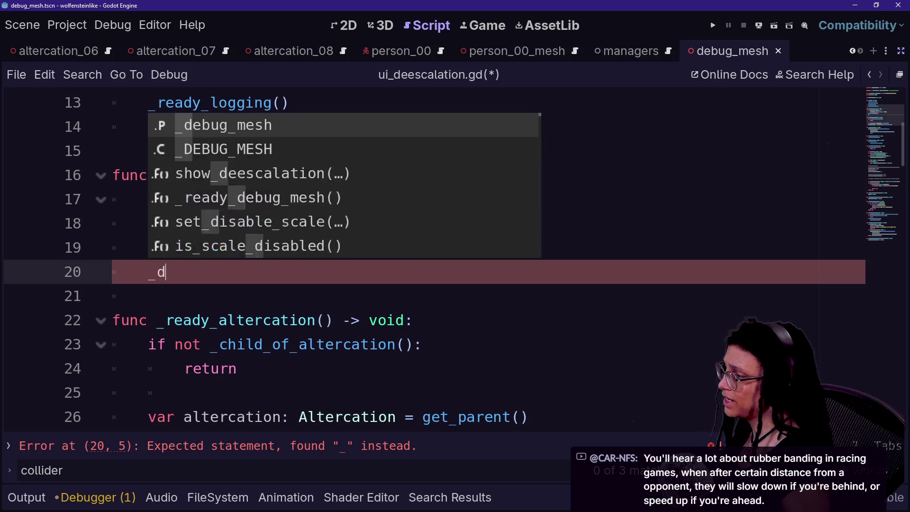
{"action": "key", "text": "Return"}
{"action": "type", "text": "deb"}
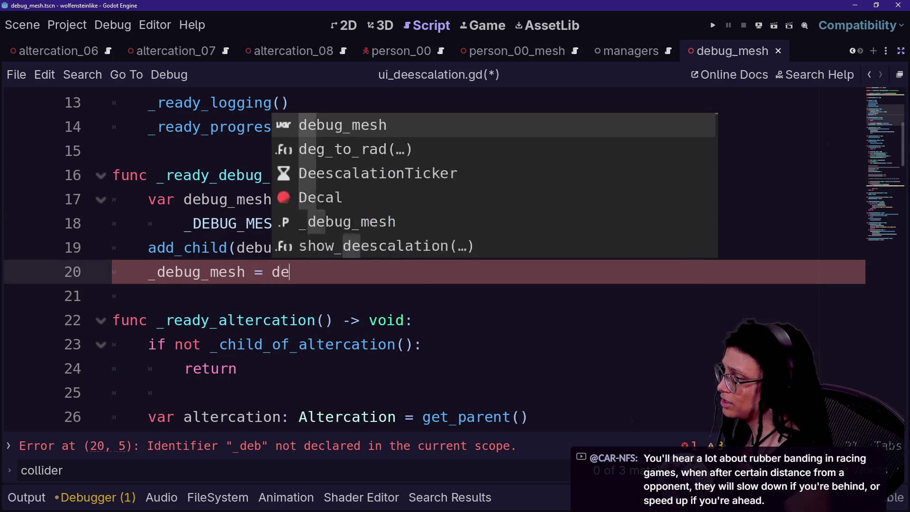
{"action": "key", "text": "Return"}
{"action": "scroll", "coordinate": [79, 297], "scroll_direction": "down", "scroll_amount": 15}
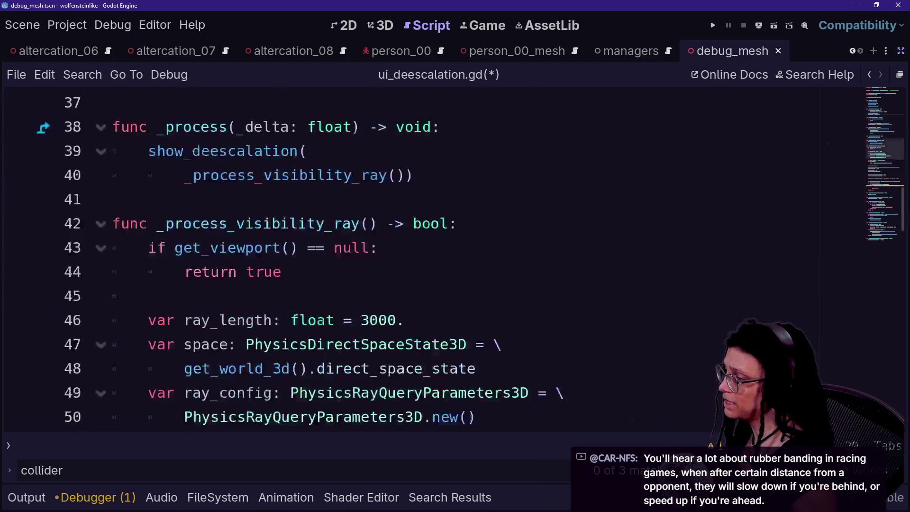
On line 70 under the collider check, write '_debug_mesh.global_position =' and leave the value unfinished
{"action": "scroll", "coordinate": [79, 297], "scroll_direction": "down", "scroll_amount": 2}
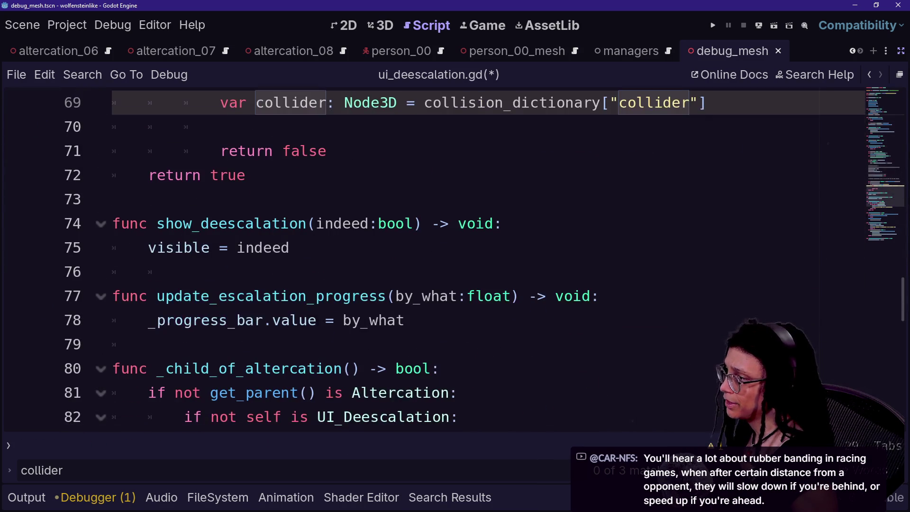
{"action": "left_click", "coordinate": [326, 151]}
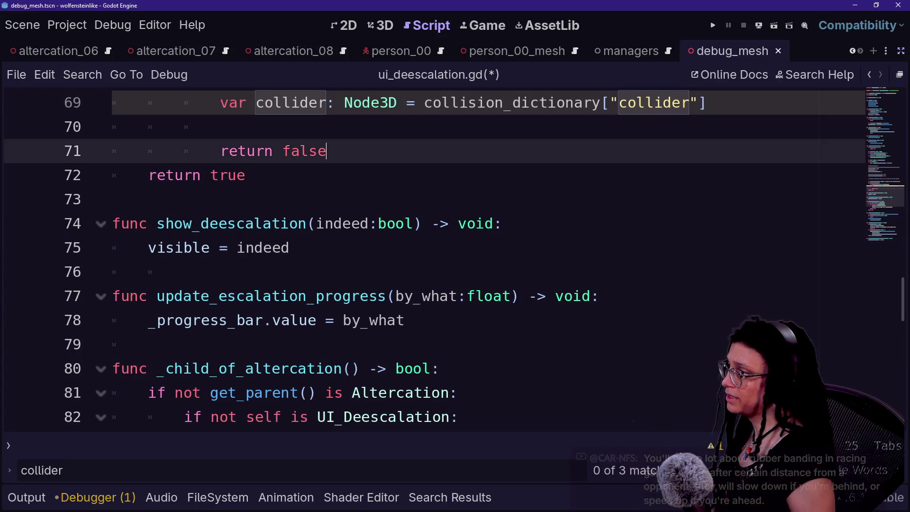
{"action": "scroll", "coordinate": [427, 255], "scroll_direction": "up", "scroll_amount": 1}
{"action": "left_click", "coordinate": [220, 181]}
{"action": "type", "text": "_debug"}
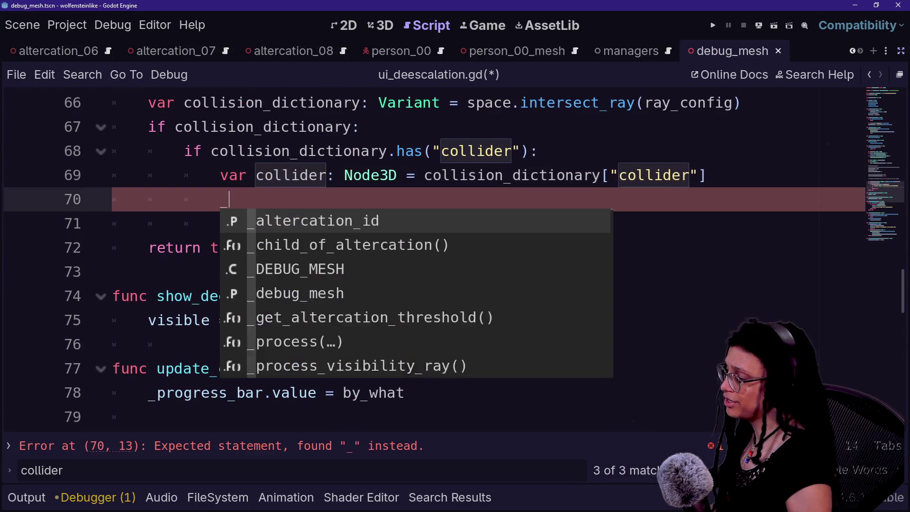
{"action": "key", "text": "Return"}
{"action": "type", "text": "."}
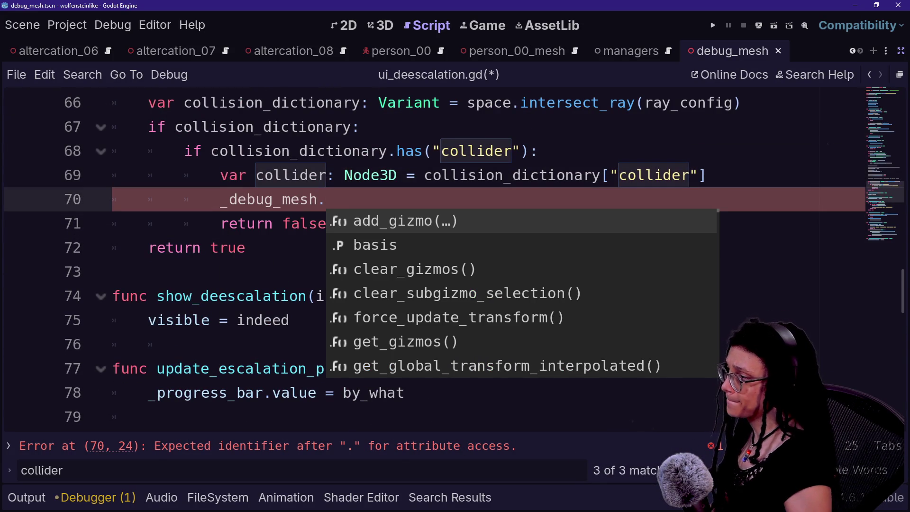
{"action": "type", "text": "glob"}
{"action": "key", "text": "Down"}
{"action": "key", "text": "Return"}
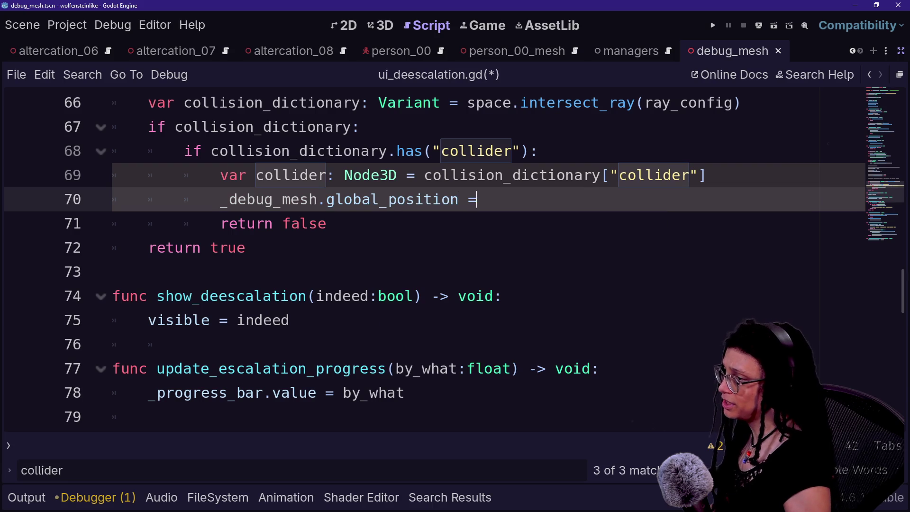
{"action": "type", "text": "= collider."}
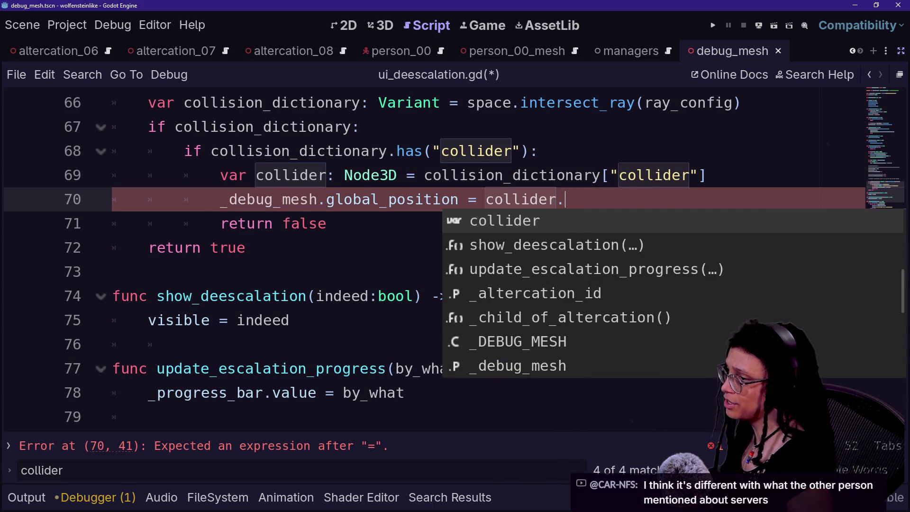
{"action": "type", "text": "globa"}
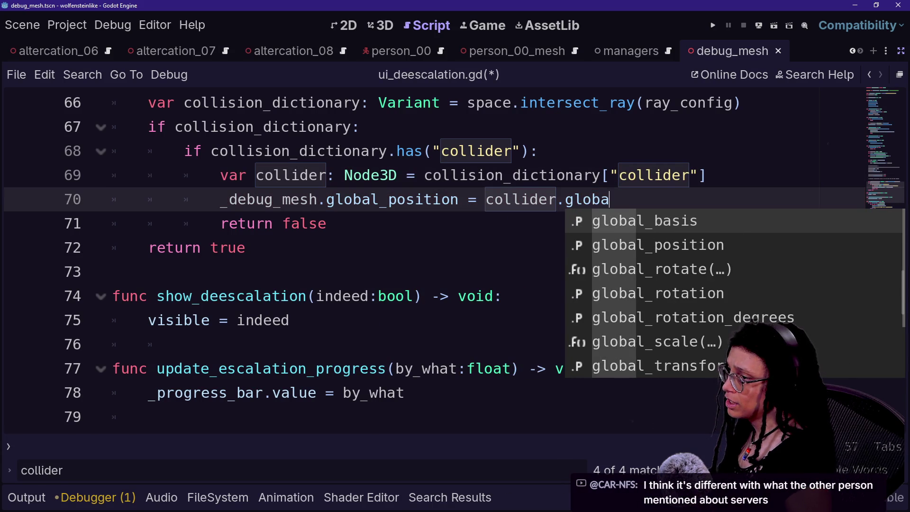
{"action": "key", "text": "BackSpace"}
{"action": "key", "text": "BackSpace"}
{"action": "key", "text": "BackSpace"}
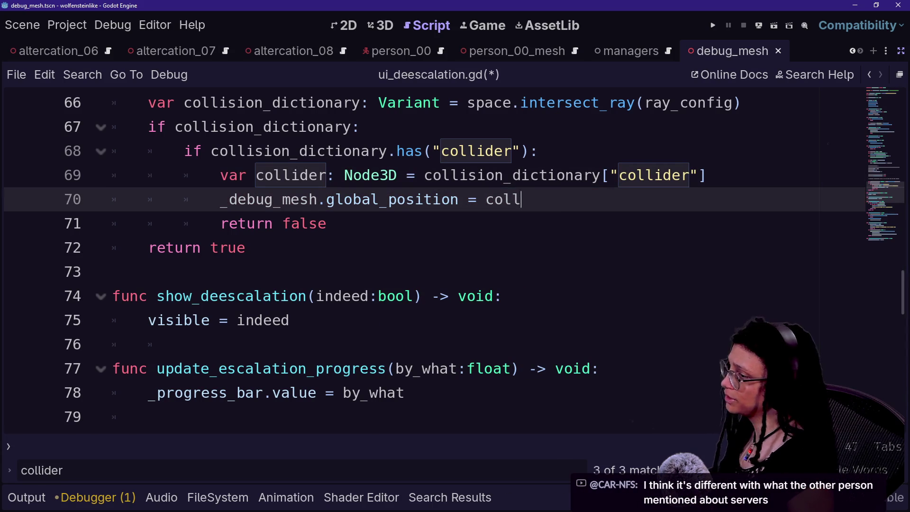
{"action": "scroll", "coordinate": [427, 261], "scroll_direction": "up", "scroll_amount": 1}
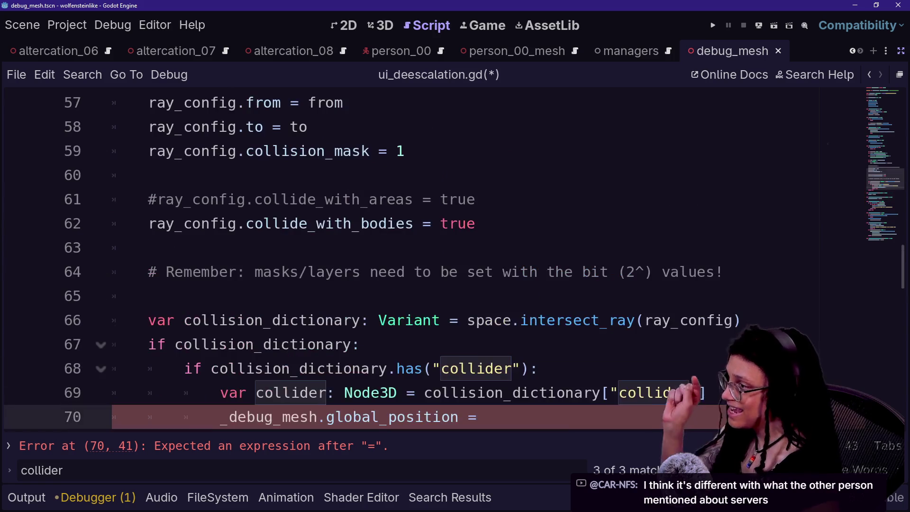
Scroll through the ray setup code and check the ray end point on line 58
{"action": "scroll", "coordinate": [427, 261], "scroll_direction": "up", "scroll_amount": 1}
{"action": "scroll", "coordinate": [426, 260], "scroll_direction": "down", "scroll_amount": 2}
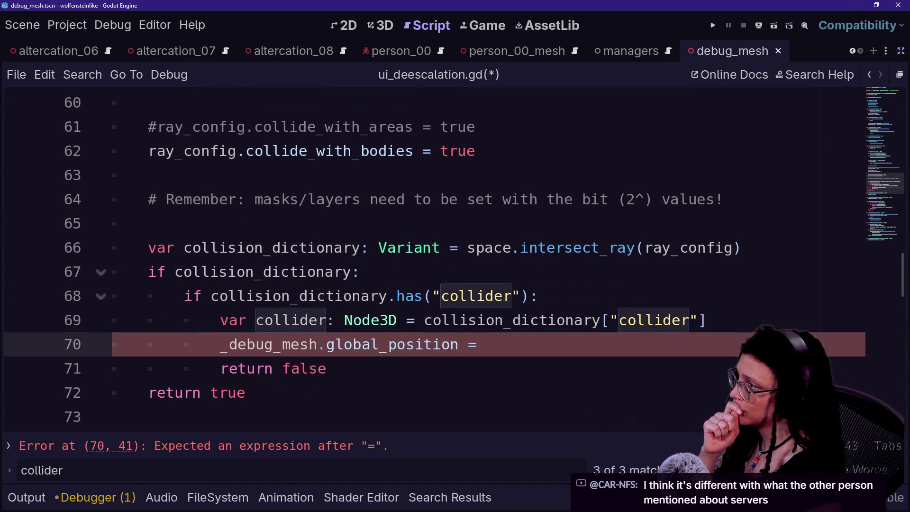
{"action": "scroll", "coordinate": [426, 261], "scroll_direction": "up", "scroll_amount": 3}
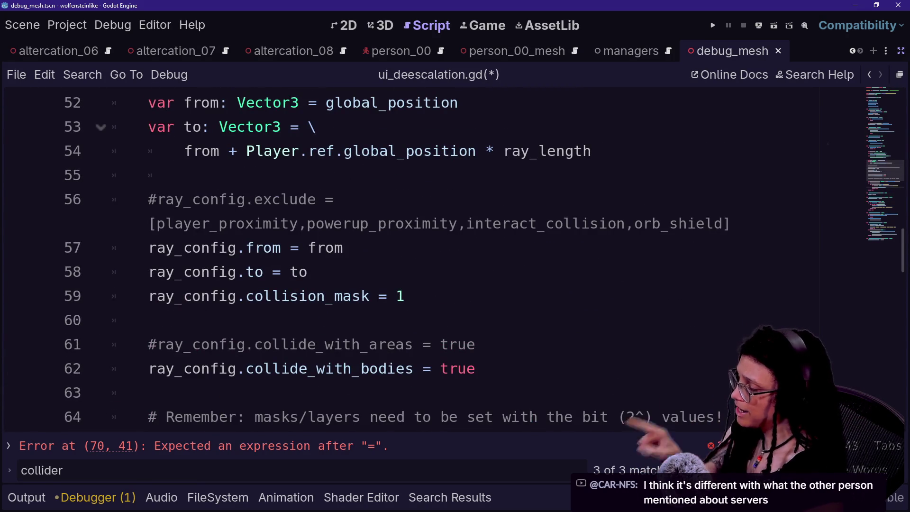
{"action": "scroll", "coordinate": [426, 261], "scroll_direction": "down", "scroll_amount": 1}
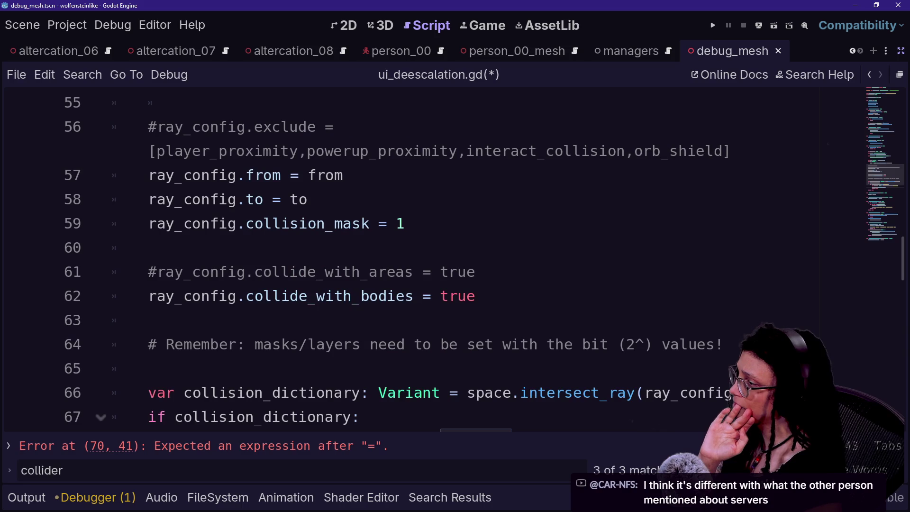
{"action": "left_click", "coordinate": [308, 199]}
{"action": "scroll", "coordinate": [454, 260], "scroll_direction": "down", "scroll_amount": 1}
{"action": "scroll", "coordinate": [454, 259], "scroll_direction": "up", "scroll_amount": 2}
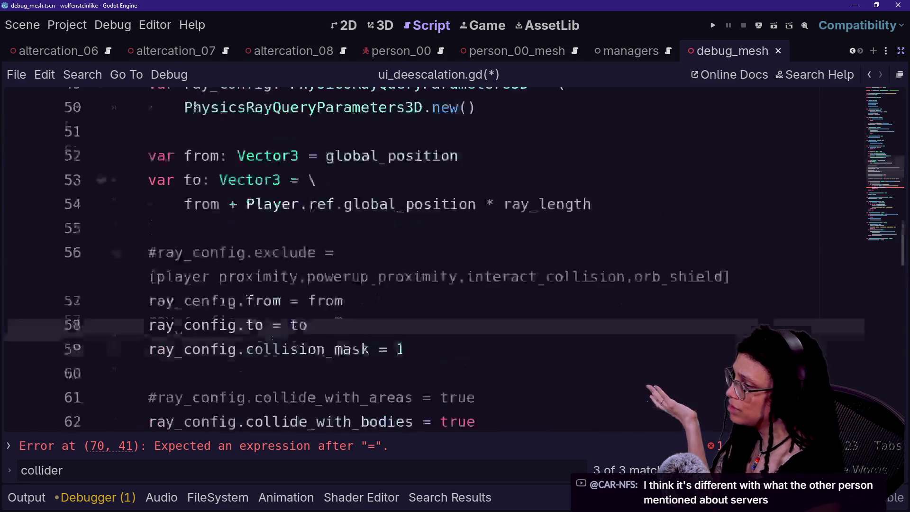
{"action": "scroll", "coordinate": [454, 259], "scroll_direction": "up", "scroll_amount": 2}
{"action": "scroll", "coordinate": [454, 259], "scroll_direction": "down", "scroll_amount": 1}
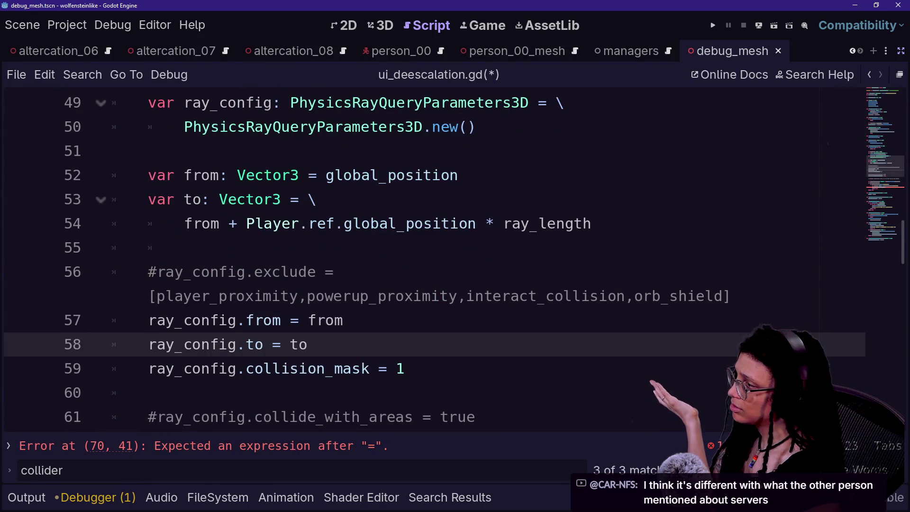
{"action": "scroll", "coordinate": [454, 259], "scroll_direction": "up", "scroll_amount": 2}
Inspect the ray target expression on line 54, highlighting its Player position term
{"action": "left_click", "coordinate": [476, 368]}
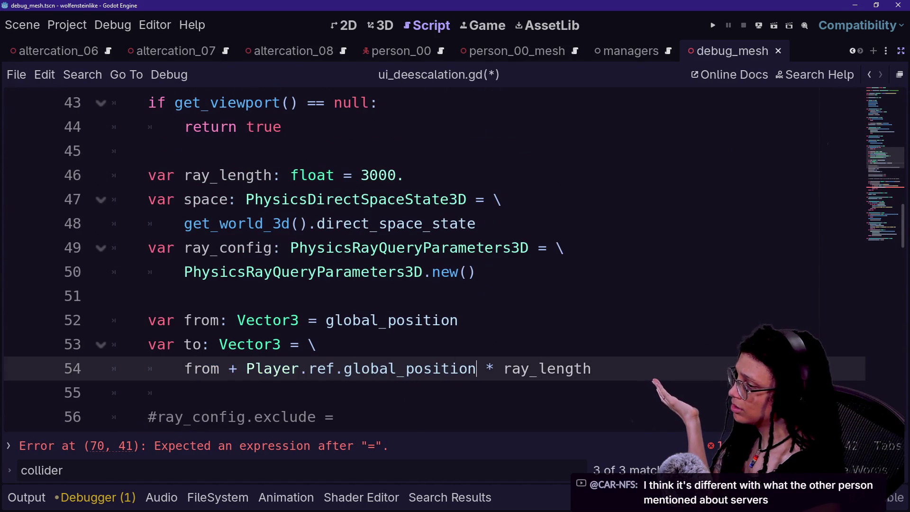
{"action": "left_click", "coordinate": [458, 368]}
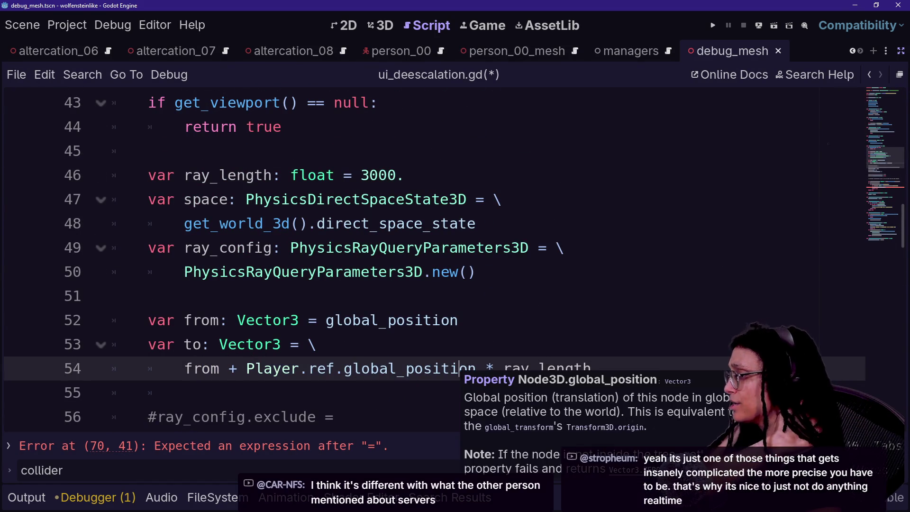
{"action": "left_click_drag", "start_coordinate": [184, 368], "coordinate": [398, 368]}
{"action": "left_click", "coordinate": [449, 368]}
{"action": "left_click_drag", "start_coordinate": [246, 368], "coordinate": [308, 368]}
{"action": "left_click", "coordinate": [423, 368]}
{"action": "scroll", "coordinate": [423, 368], "scroll_direction": "down", "scroll_amount": 2}
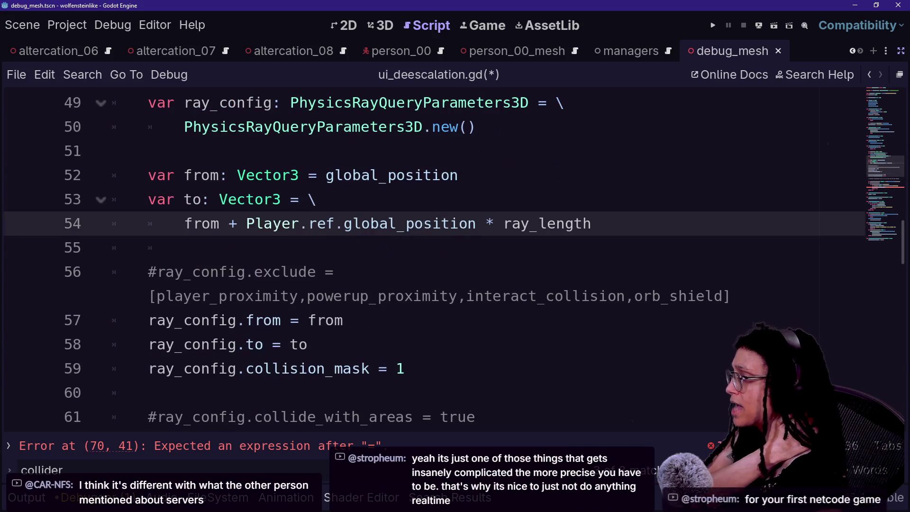
{"action": "scroll", "coordinate": [423, 223], "scroll_direction": "up", "scroll_amount": 1}
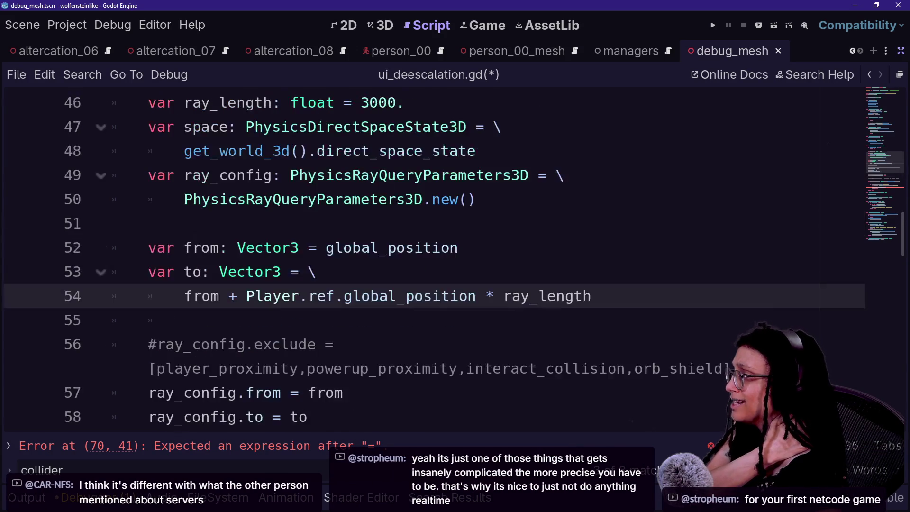
{"action": "left_click_drag", "start_coordinate": [246, 296], "coordinate": [459, 295]}
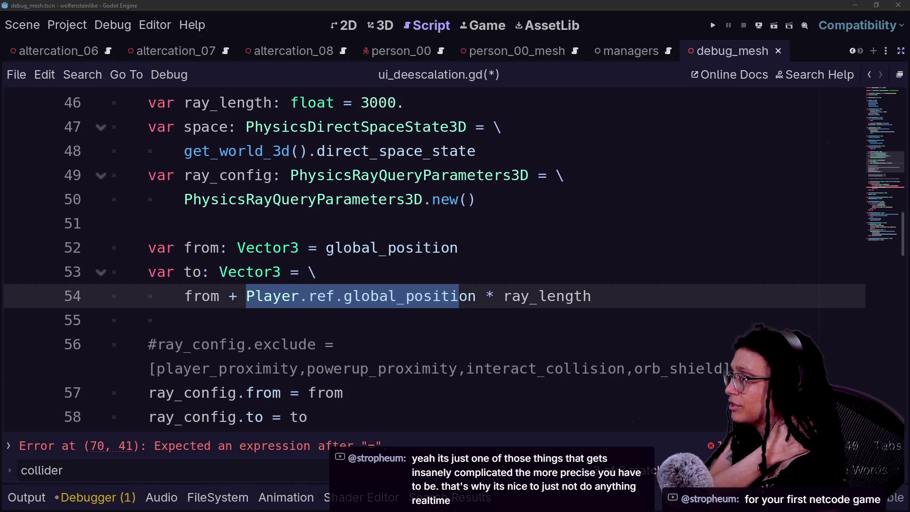
{"action": "left_click", "coordinate": [458, 296]}
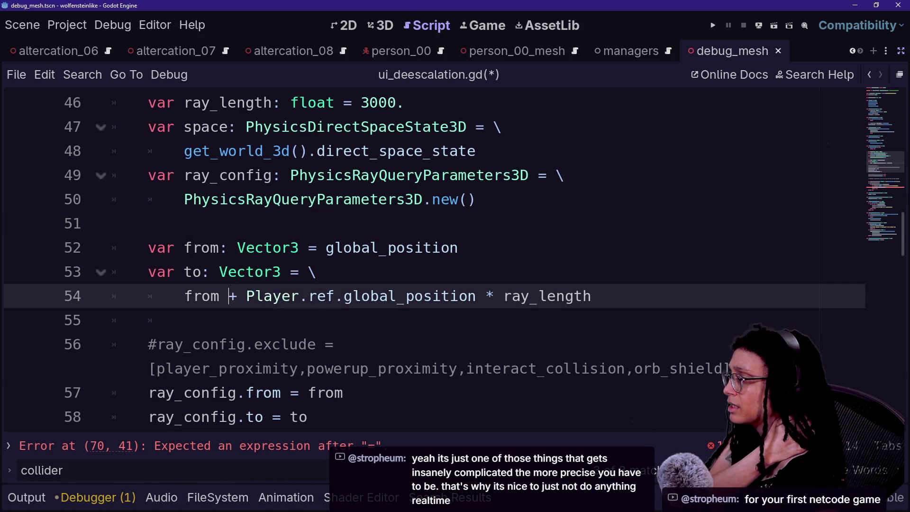
{"action": "key", "text": "Down"}
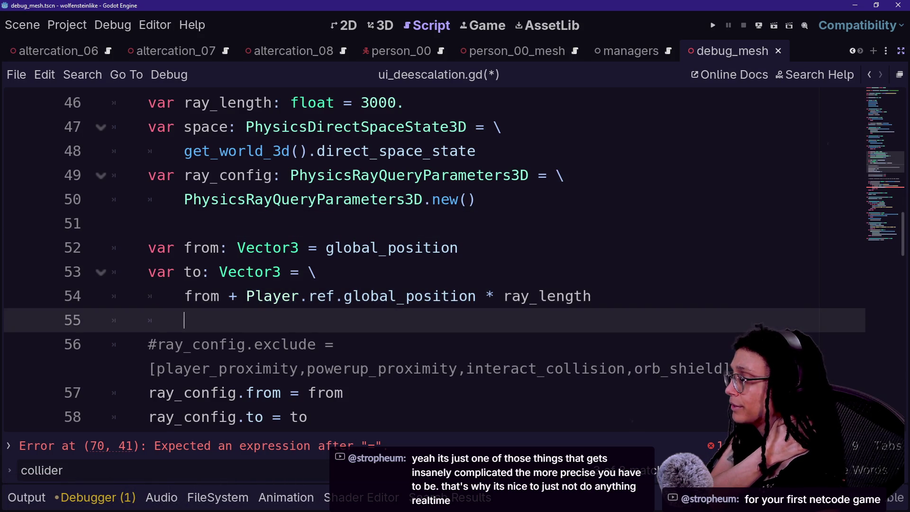
Scroll back down to the unfinished global_position assignment on line 70
{"action": "scroll", "coordinate": [458, 296], "scroll_direction": "down", "scroll_amount": 3}
{"action": "scroll", "coordinate": [459, 295], "scroll_direction": "down", "scroll_amount": 2}
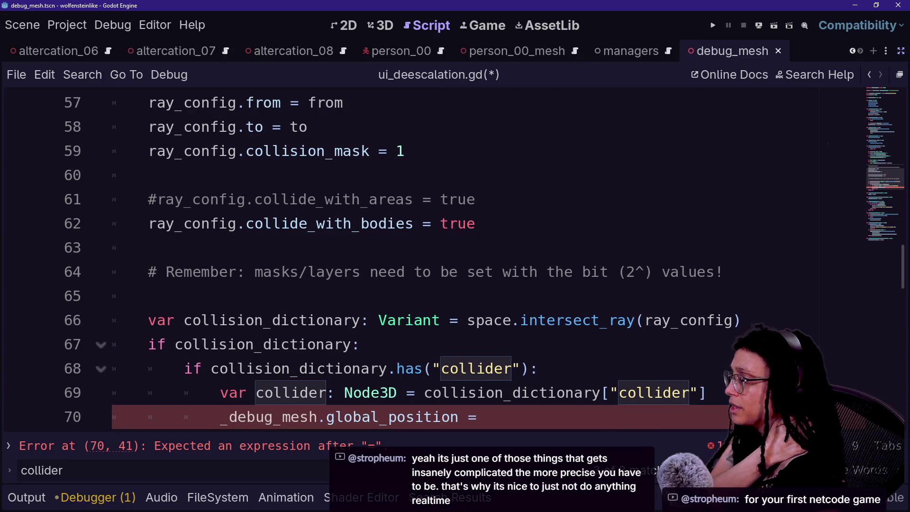
{"action": "scroll", "coordinate": [459, 296], "scroll_direction": "down", "scroll_amount": 1}
{"action": "left_click", "coordinate": [486, 345]}
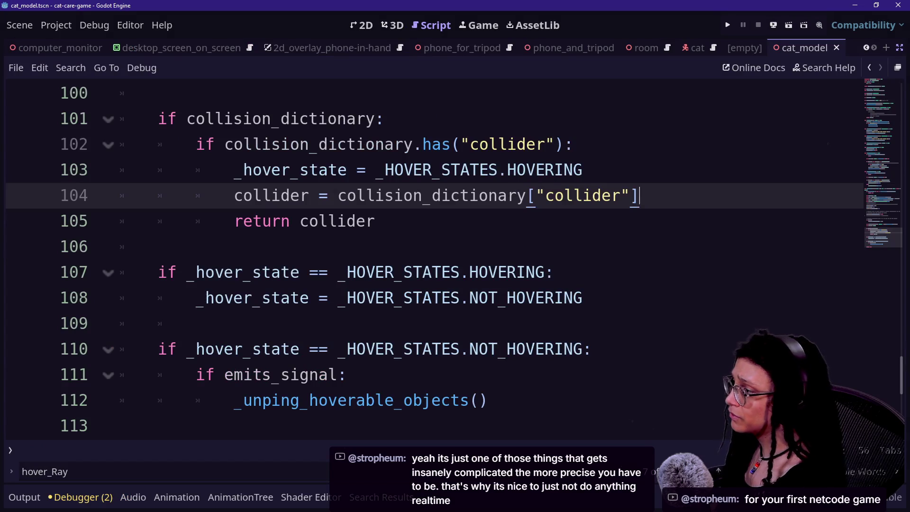
{"action": "scroll", "coordinate": [434, 256], "scroll_direction": "up", "scroll_amount": 3}
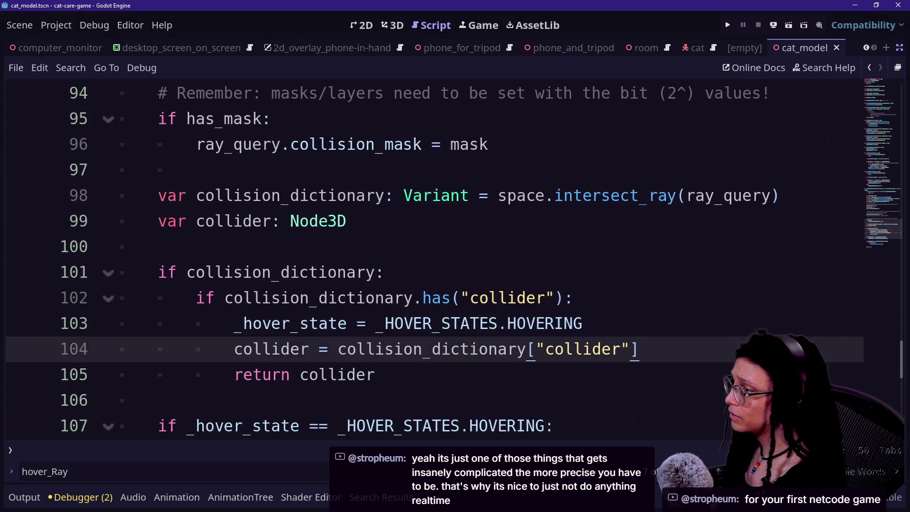
{"action": "scroll", "coordinate": [434, 256], "scroll_direction": "down", "scroll_amount": 2}
{"action": "scroll", "coordinate": [434, 256], "scroll_direction": "up", "scroll_amount": 2}
{"action": "scroll", "coordinate": [435, 256], "scroll_direction": "up", "scroll_amount": 2}
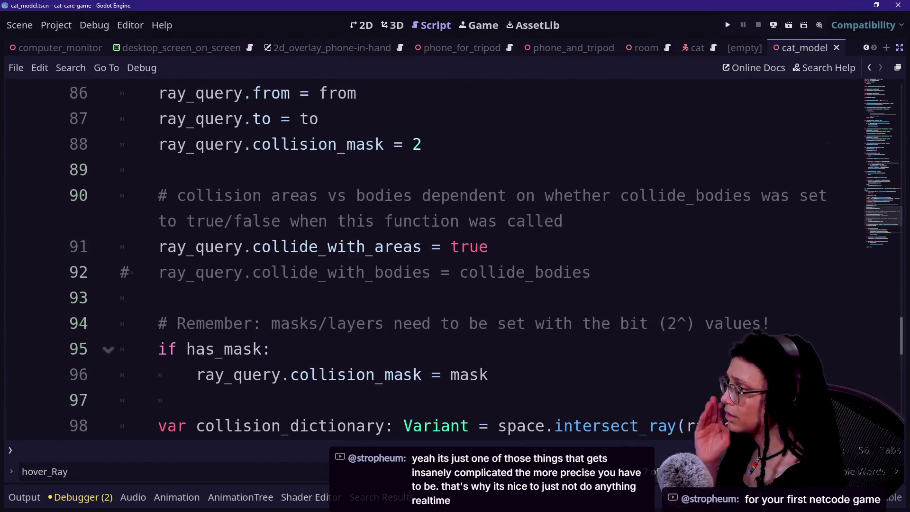
{"action": "scroll", "coordinate": [434, 256], "scroll_direction": "down", "scroll_amount": 1}
{"action": "scroll", "coordinate": [434, 256], "scroll_direction": "up", "scroll_amount": 5}
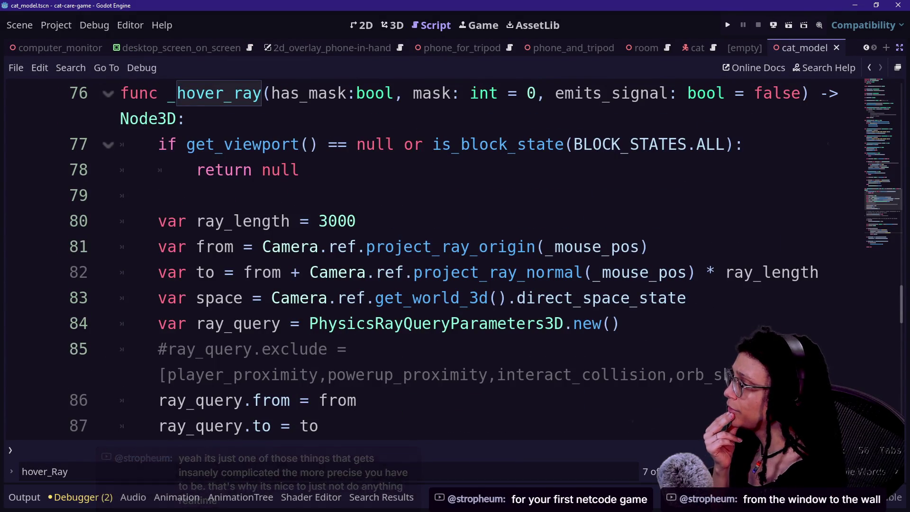
{"action": "left_click_drag", "start_coordinate": [262, 247], "coordinate": [593, 246]}
{"action": "left_click", "coordinate": [526, 247]}
{"action": "left_click", "coordinate": [506, 246]}
{"action": "left_click_drag", "start_coordinate": [499, 247], "coordinate": [308, 246]}
{"action": "left_click", "coordinate": [395, 246]}
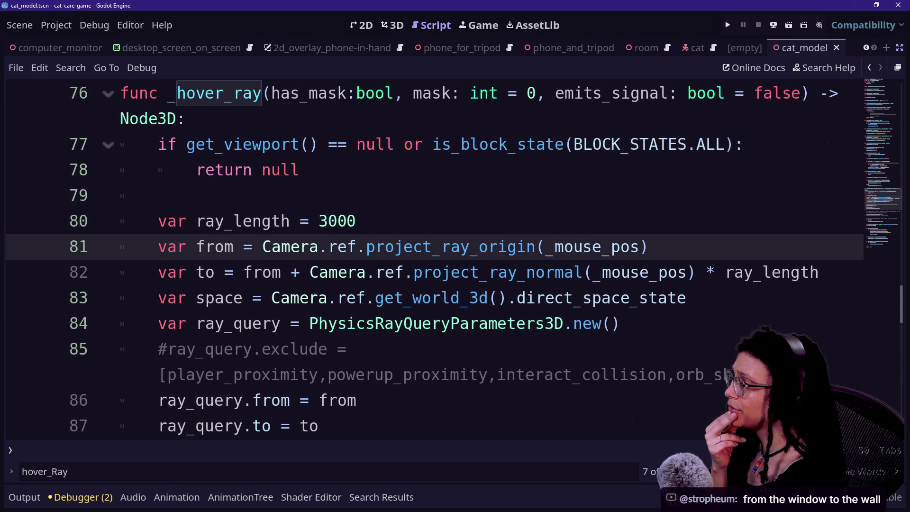
{"action": "left_click_drag", "start_coordinate": [479, 246], "coordinate": [271, 272]}
{"action": "left_click", "coordinate": [488, 246]}
{"action": "left_click_drag", "start_coordinate": [216, 272], "coordinate": [603, 272]}
{"action": "left_click", "coordinate": [603, 272]}
{"action": "left_click", "coordinate": [574, 298]}
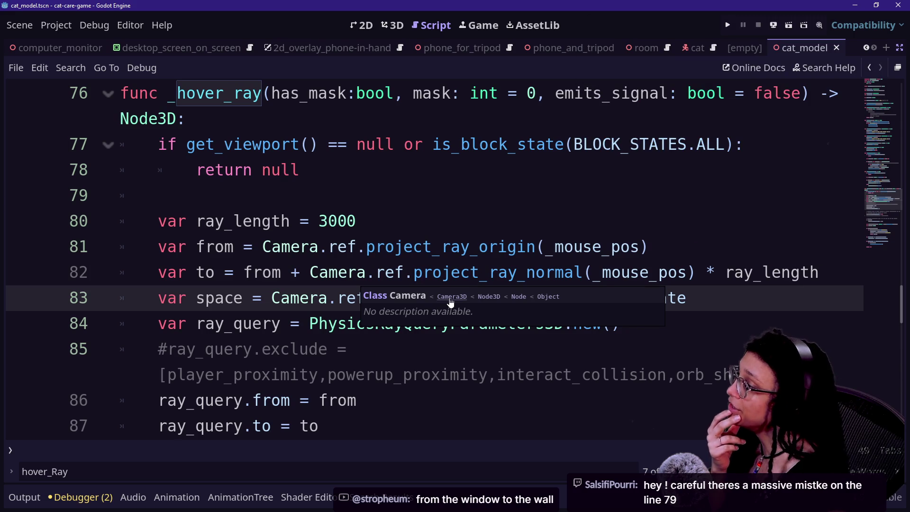
{"action": "right_click", "coordinate": [355, 374]}
{"action": "key", "text": "Escape"}
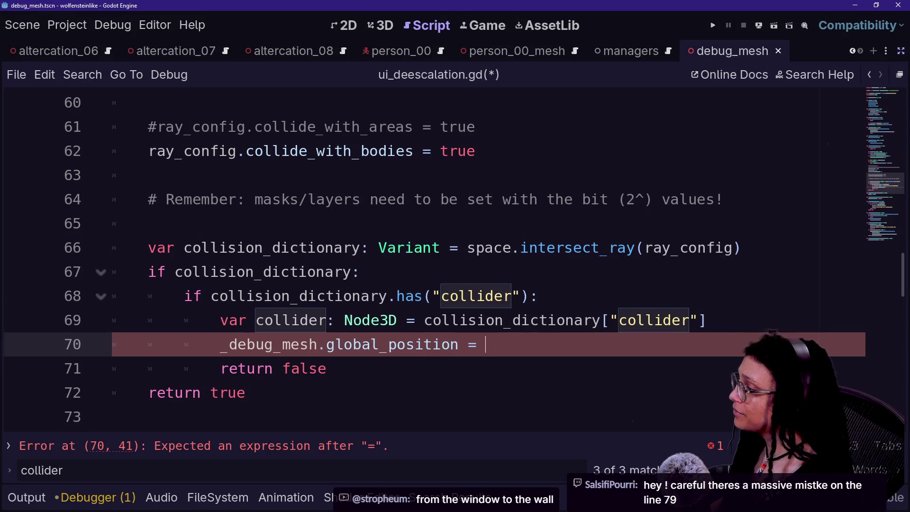
Move the caret back to lines 70 and 69 of ui_deescalation.gd, then bring up the stream chat
{"action": "scroll", "coordinate": [427, 261], "scroll_direction": "down", "scroll_amount": 1}
{"action": "scroll", "coordinate": [427, 260], "scroll_direction": "down", "scroll_amount": 1}
{"action": "left_click", "coordinate": [112, 271]}
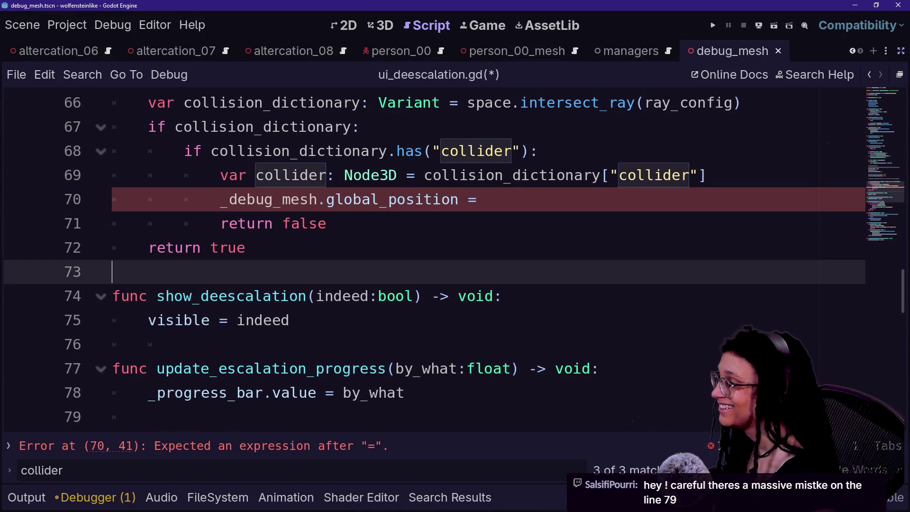
{"action": "left_click", "coordinate": [479, 199]}
{"action": "key", "text": "Up"}
{"action": "mouse_move", "coordinate": [530, 175]}
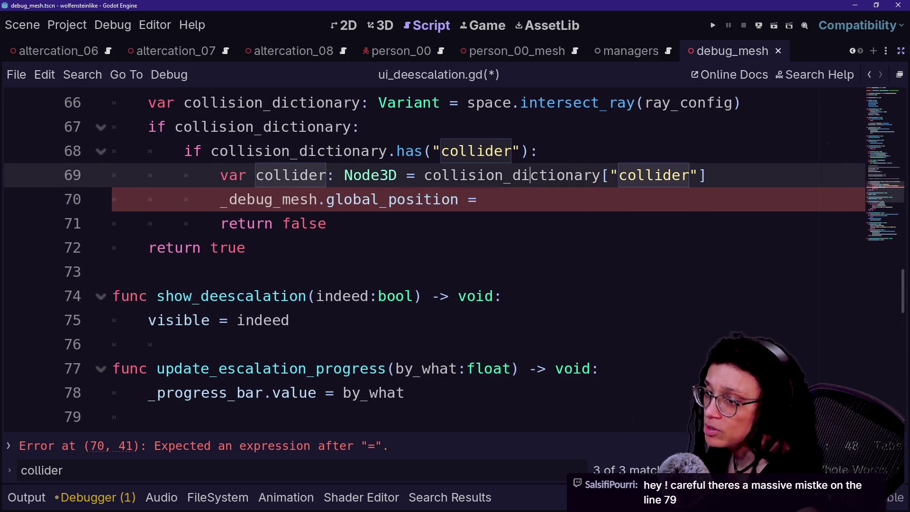
{"action": "key", "text": "alt+Tab"}
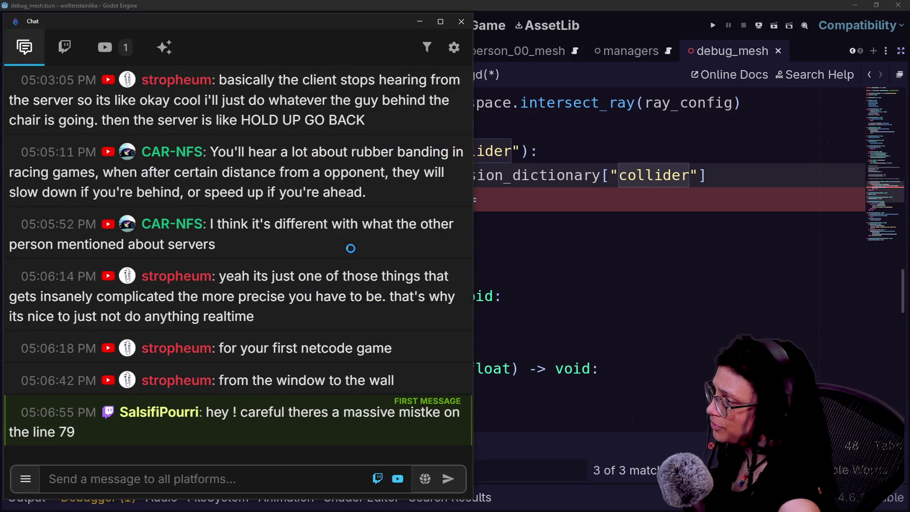
Read the latest stream chat messages, then dismiss the chat to get back to the script
{"action": "mouse_move", "coordinate": [331, 294]}
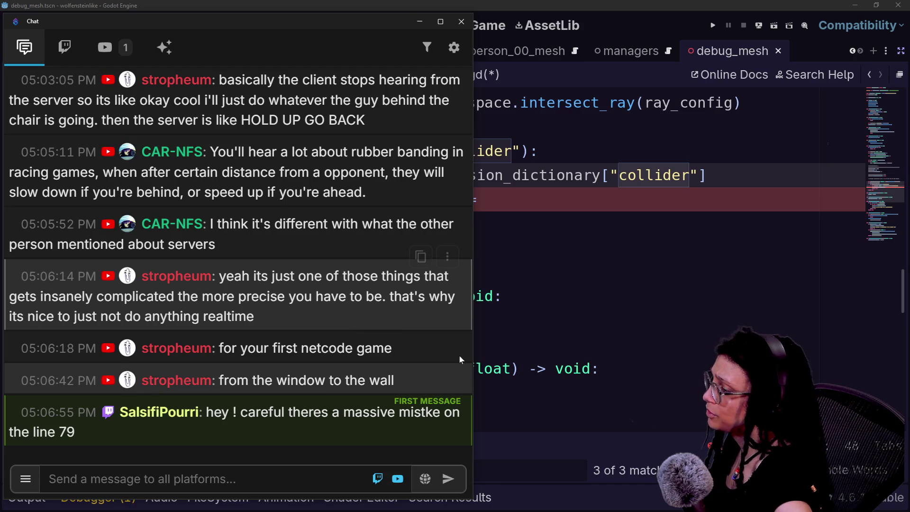
{"action": "key", "text": "alt+Tab"}
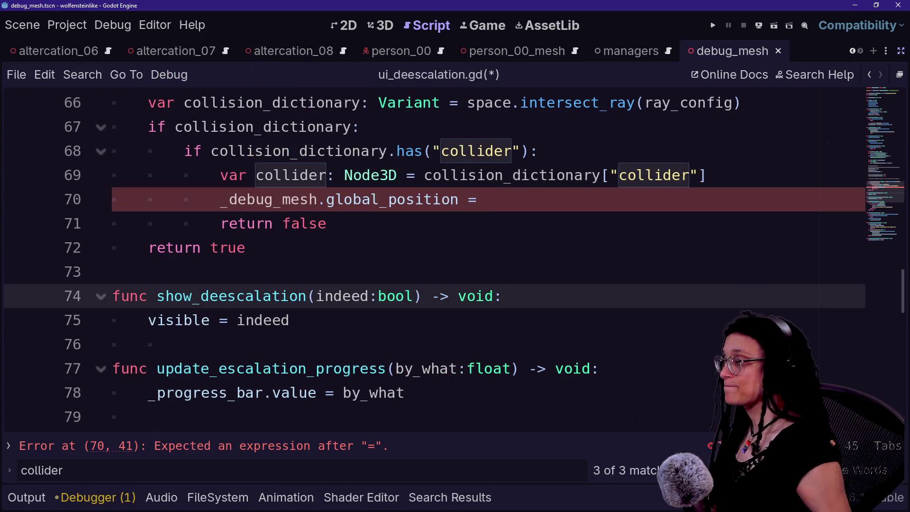
Complete line 70 so it reads '_debug_mesh.global_position = to'
{"action": "left_click", "coordinate": [480, 199]}
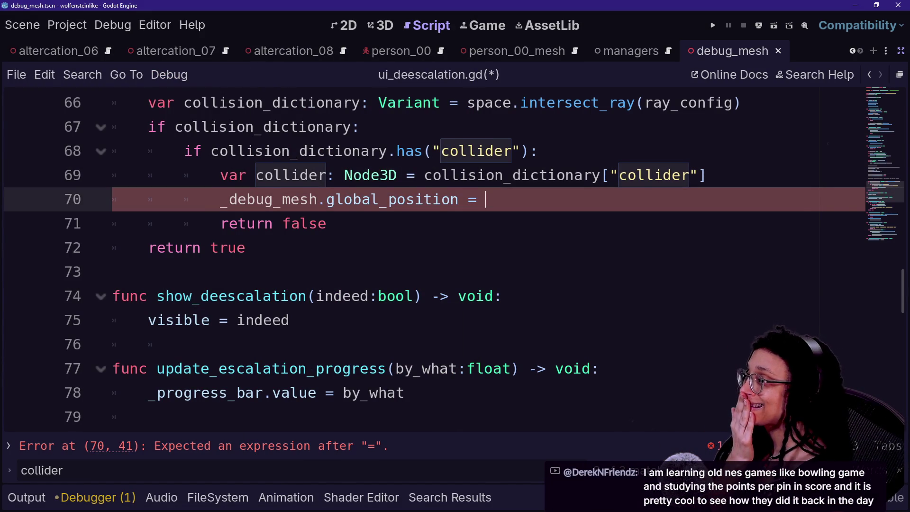
{"action": "scroll", "coordinate": [426, 256], "scroll_direction": "down", "scroll_amount": 10}
{"action": "scroll", "coordinate": [427, 256], "scroll_direction": "up", "scroll_amount": 15}
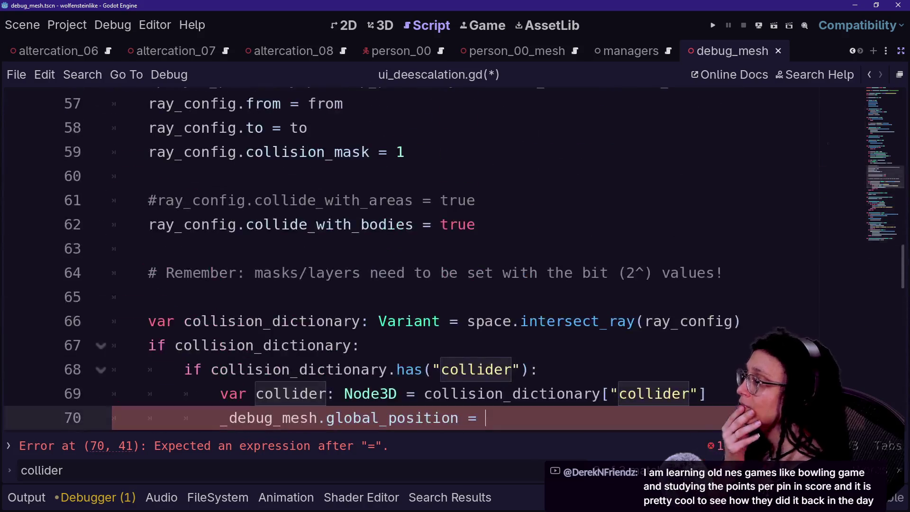
{"action": "scroll", "coordinate": [426, 256], "scroll_direction": "down", "scroll_amount": 3}
{"action": "right_click", "coordinate": [616, 321]}
{"action": "key", "text": "Escape"}
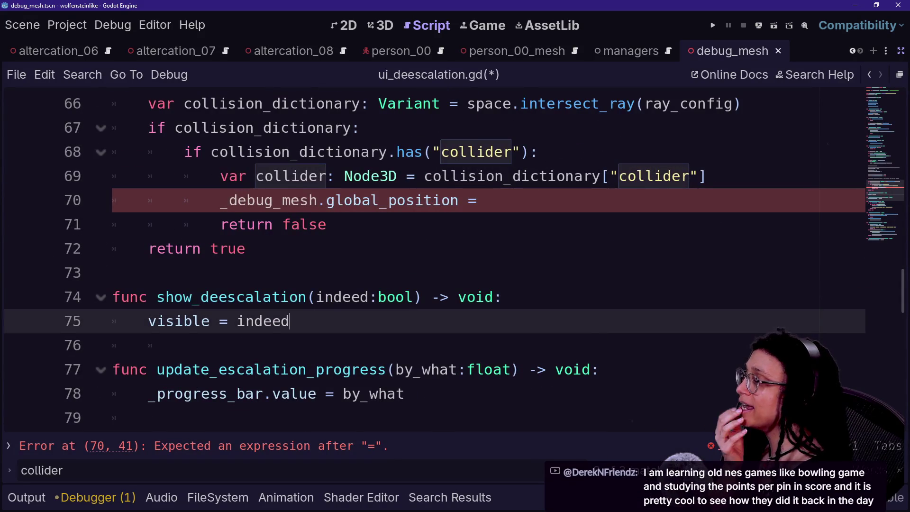
{"action": "scroll", "coordinate": [427, 255], "scroll_direction": "up", "scroll_amount": 1}
{"action": "left_click", "coordinate": [486, 273]}
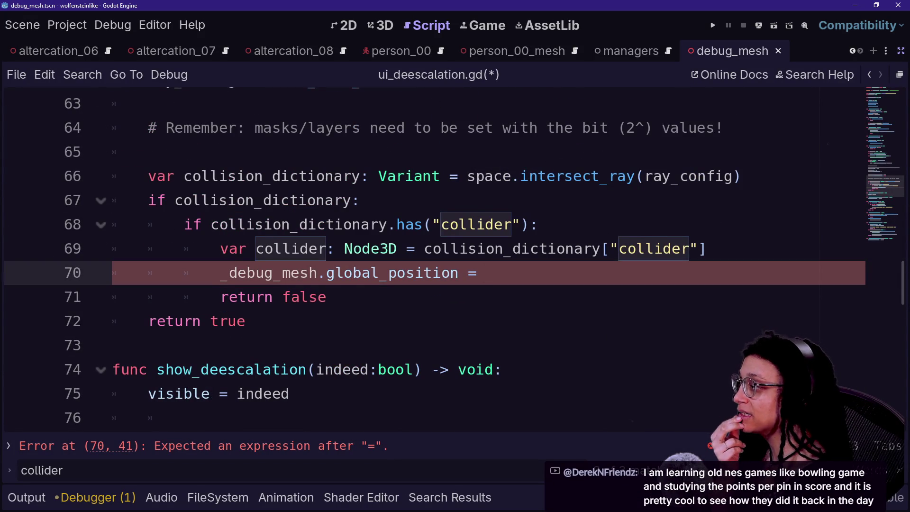
{"action": "type", "text": "tp"}
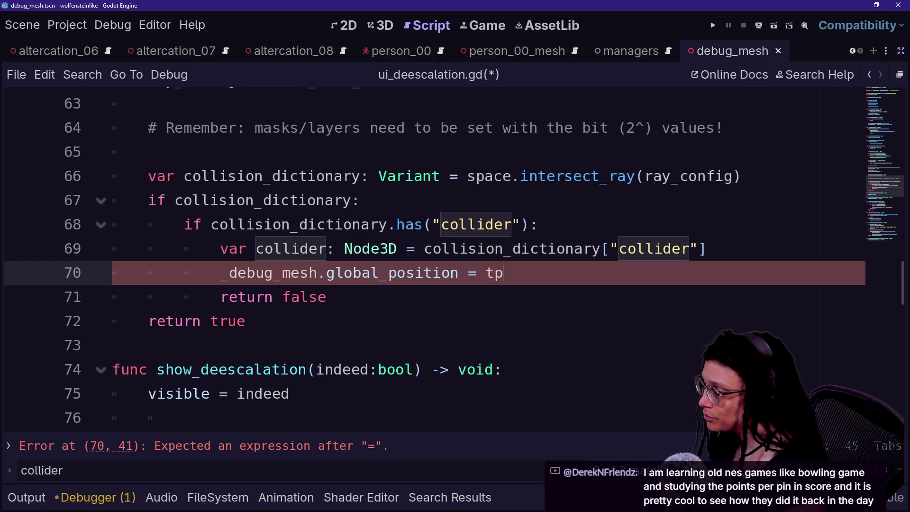
{"action": "key", "text": "BackSpace"}
{"action": "type", "text": "o"}
Save ui_deescalation.gd and run the project
{"action": "left_click", "coordinate": [326, 296]}
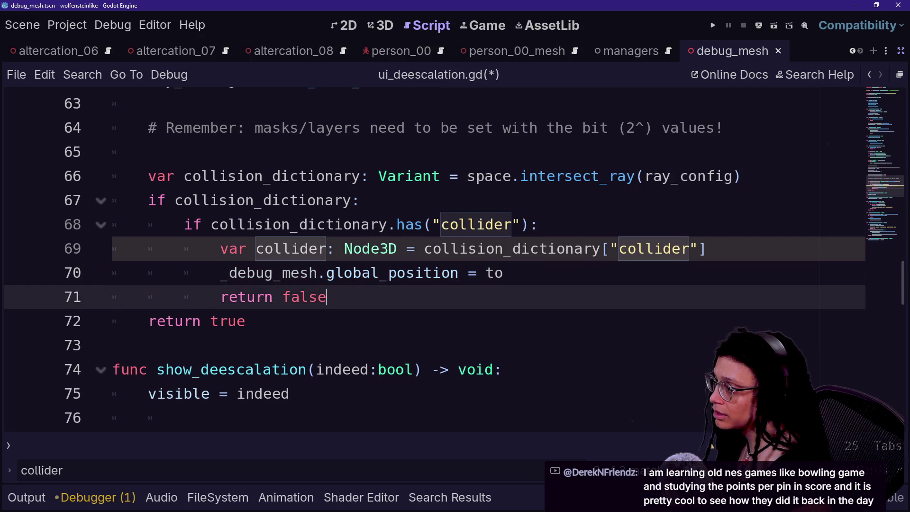
{"action": "key", "text": "ctrl+s"}
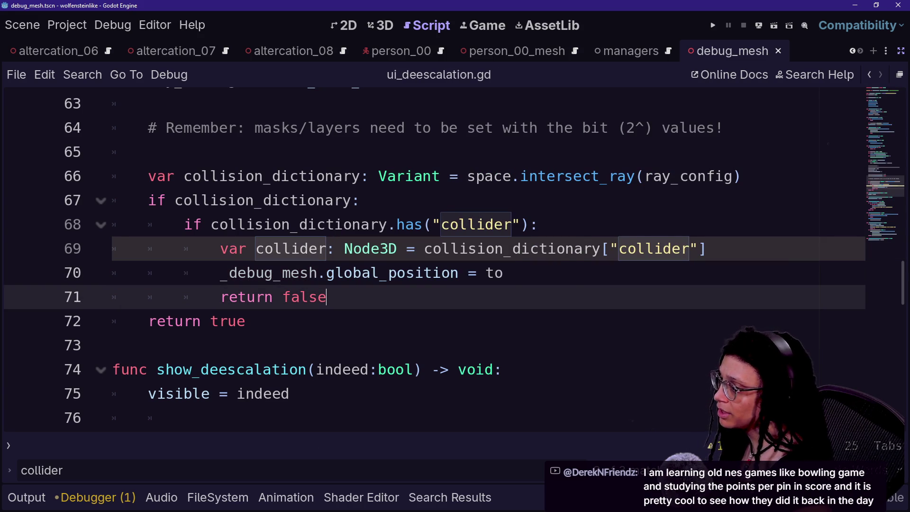
{"action": "left_click", "coordinate": [711, 25]}
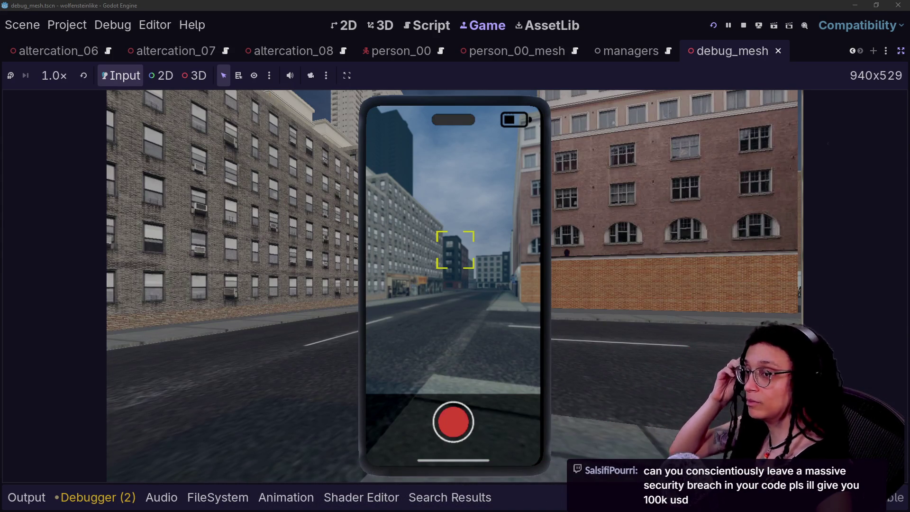
Walk the player along the city street in the running game, then go back to the script
{"action": "mouse_move", "coordinate": [455, 250]}
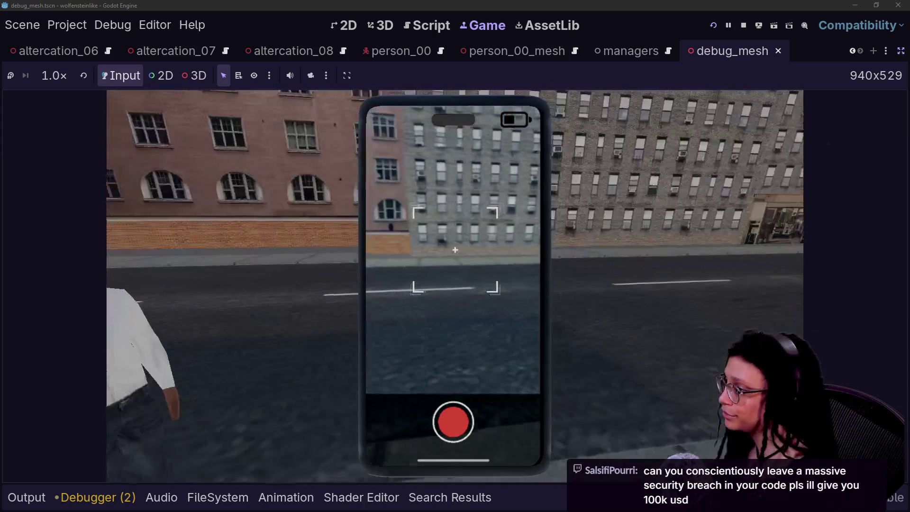
{"action": "key", "text": "w"}
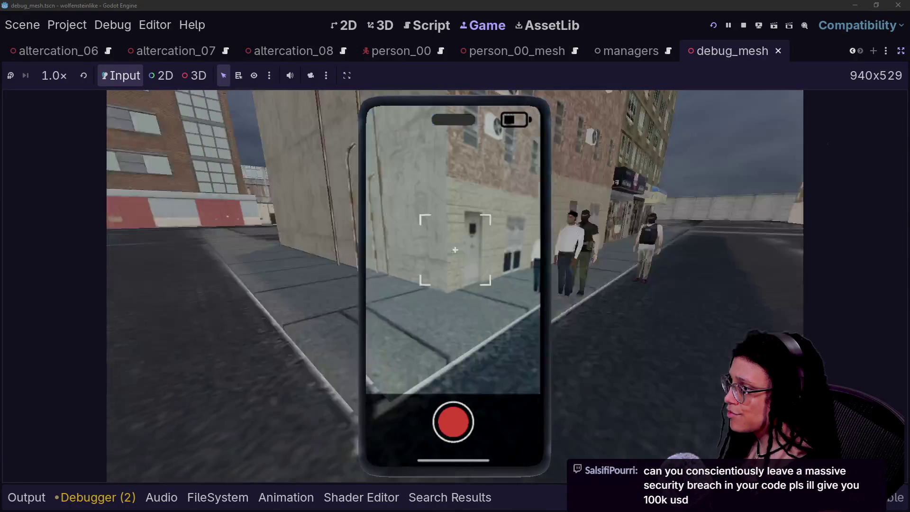
{"action": "mouse_move", "coordinate": [456, 289]}
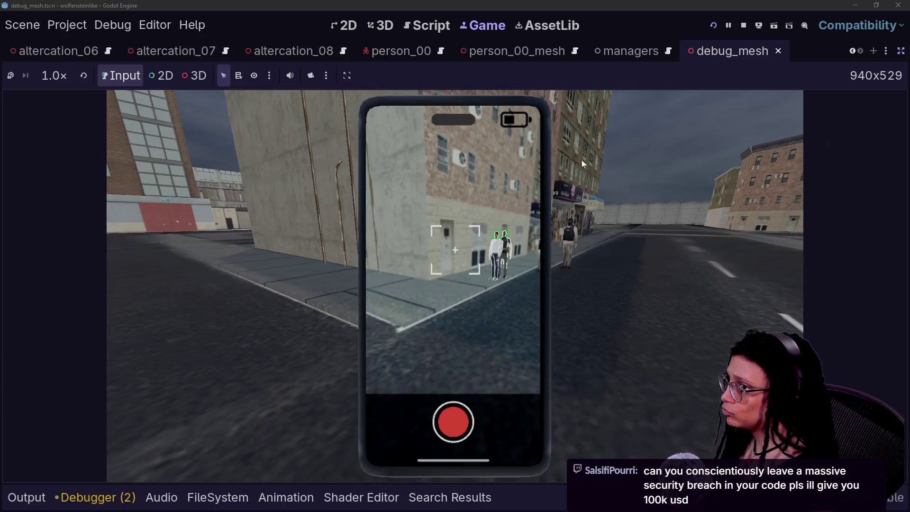
{"action": "left_click", "coordinate": [428, 25]}
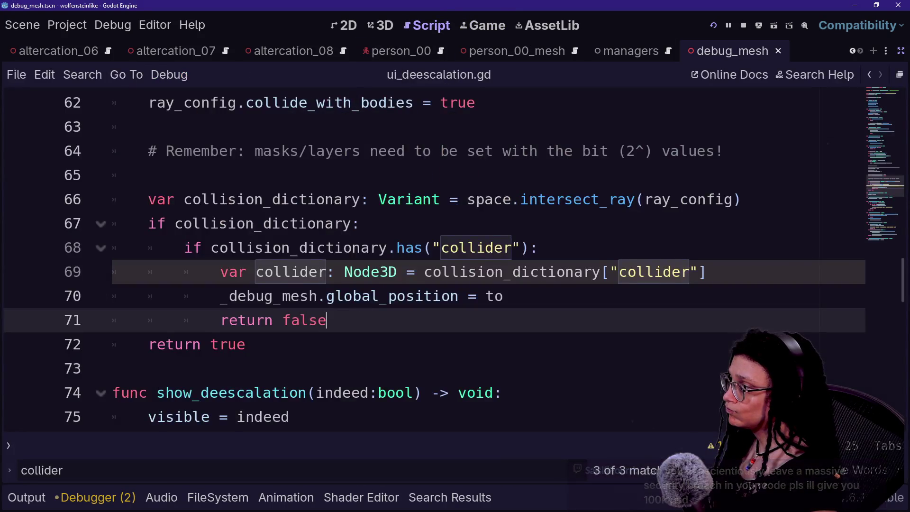
Search the script for 'visible' and locate the 'visible = indeed' line 75
{"action": "scroll", "coordinate": [427, 261], "scroll_direction": "up", "scroll_amount": 3}
{"action": "scroll", "coordinate": [426, 261], "scroll_direction": "up", "scroll_amount": 10}
{"action": "scroll", "coordinate": [426, 260], "scroll_direction": "up", "scroll_amount": 3}
{"action": "scroll", "coordinate": [427, 260], "scroll_direction": "down", "scroll_amount": 2}
{"action": "scroll", "coordinate": [427, 260], "scroll_direction": "down", "scroll_amount": 4}
{"action": "scroll", "coordinate": [427, 261], "scroll_direction": "up", "scroll_amount": 2}
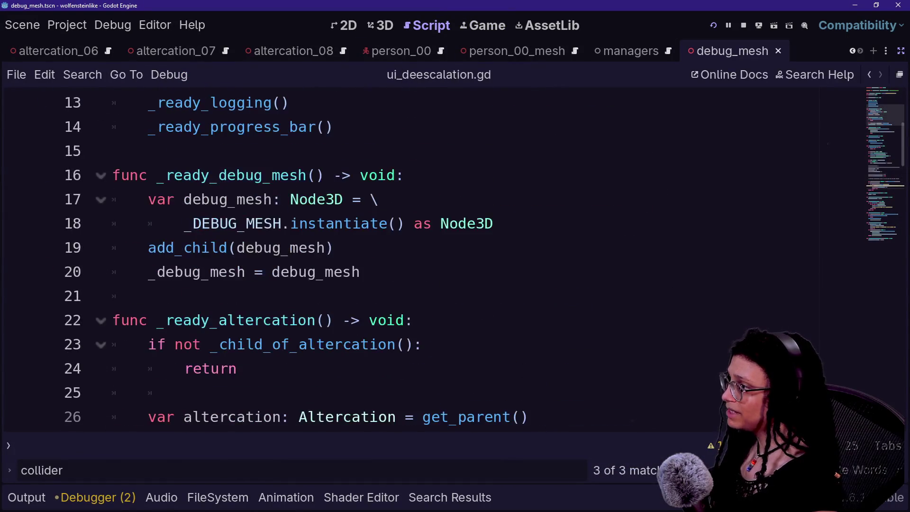
{"action": "scroll", "coordinate": [426, 261], "scroll_direction": "down", "scroll_amount": 2}
{"action": "scroll", "coordinate": [426, 260], "scroll_direction": "down", "scroll_amount": 8}
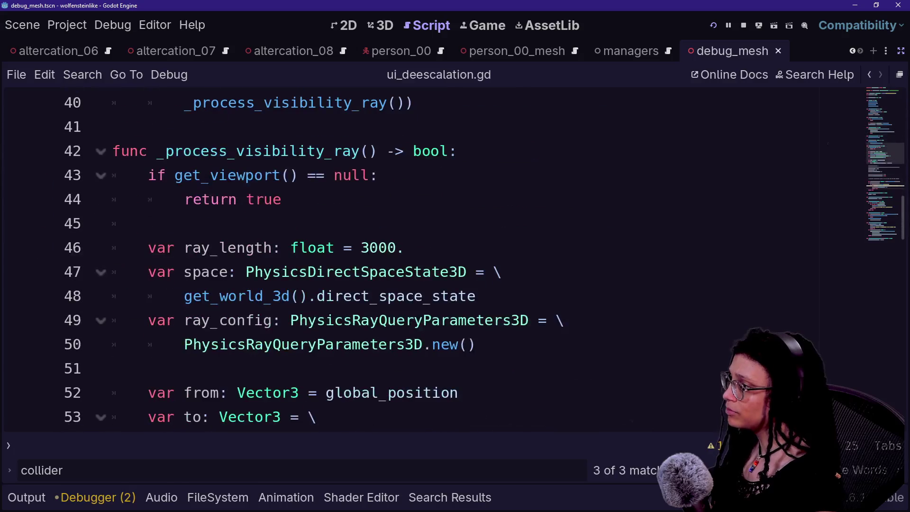
{"action": "scroll", "coordinate": [427, 260], "scroll_direction": "down", "scroll_amount": 7}
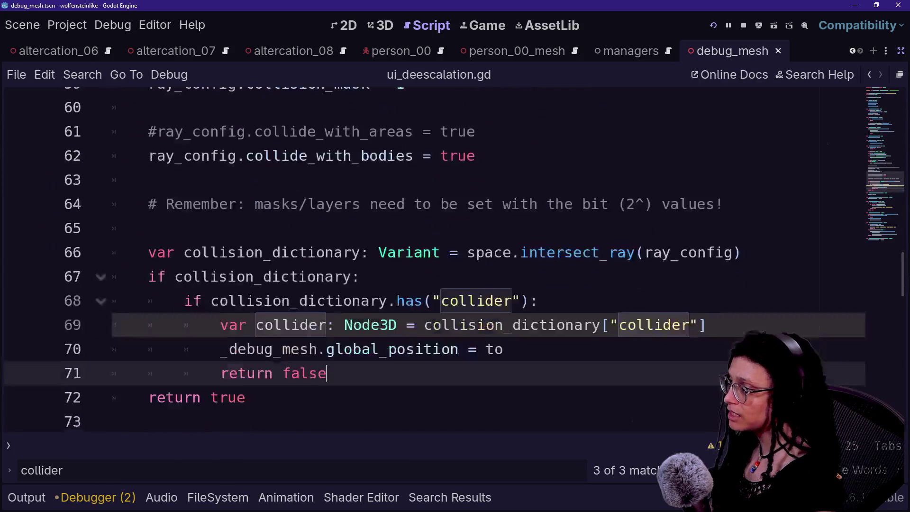
{"action": "scroll", "coordinate": [426, 260], "scroll_direction": "down", "scroll_amount": 3}
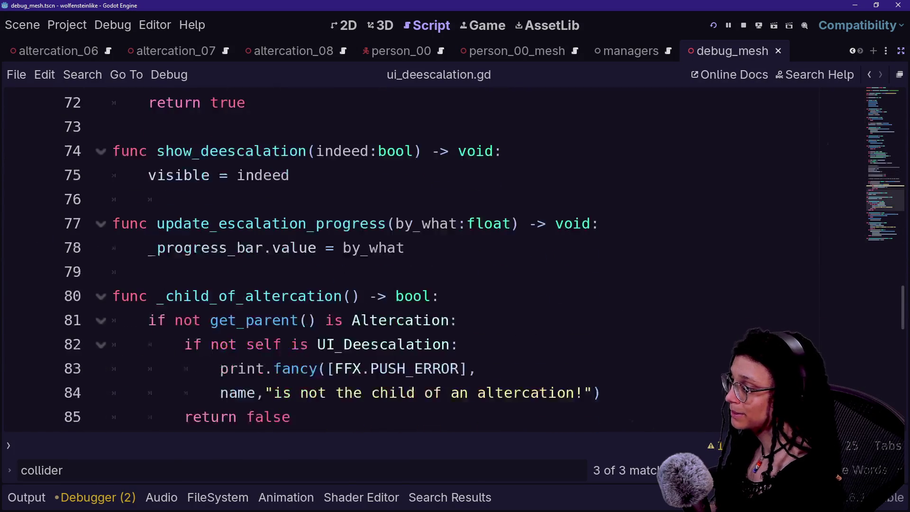
{"action": "scroll", "coordinate": [426, 260], "scroll_direction": "up", "scroll_amount": 10}
{"action": "scroll", "coordinate": [427, 261], "scroll_direction": "up", "scroll_amount": 7}
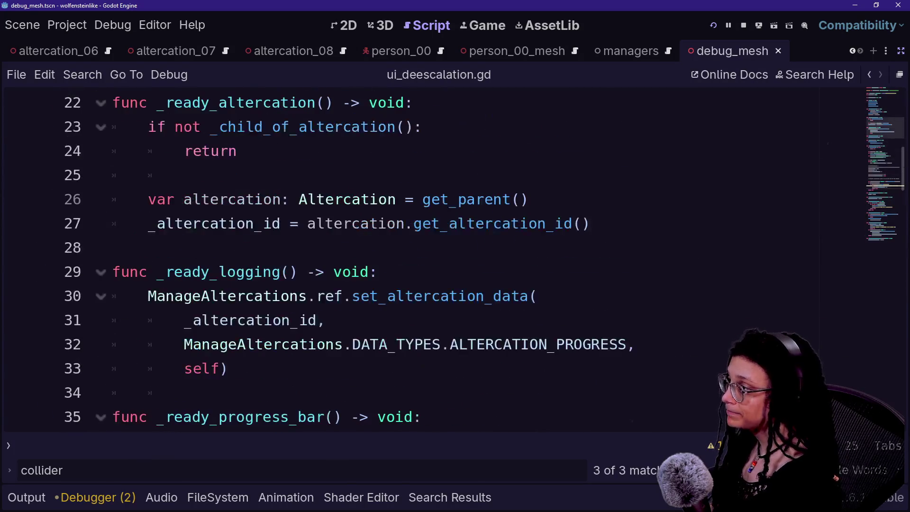
{"action": "scroll", "coordinate": [427, 261], "scroll_direction": "up", "scroll_amount": 3}
{"action": "key", "text": "ctrl+f"}
{"action": "type", "text": "vi"}
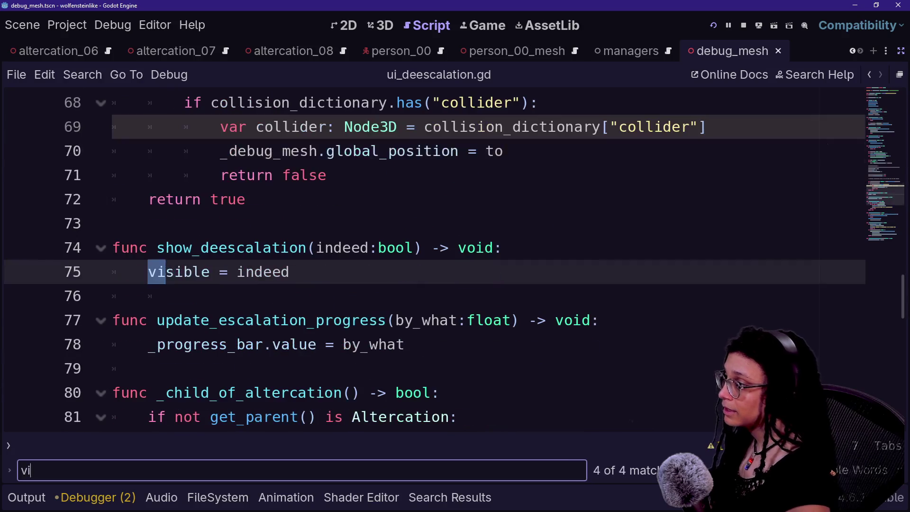
{"action": "type", "text": "sible"}
{"action": "left_click", "coordinate": [183, 296]}
{"action": "triple_click", "coordinate": [218, 272]}
{"action": "left_click", "coordinate": [290, 272]}
{"action": "triple_click", "coordinate": [266, 272]}
{"action": "left_click", "coordinate": [237, 271]}
Comment out line 75, add a 'pass' line below it, and rerun the project
{"action": "scroll", "coordinate": [427, 260], "scroll_direction": "down", "scroll_amount": 5}
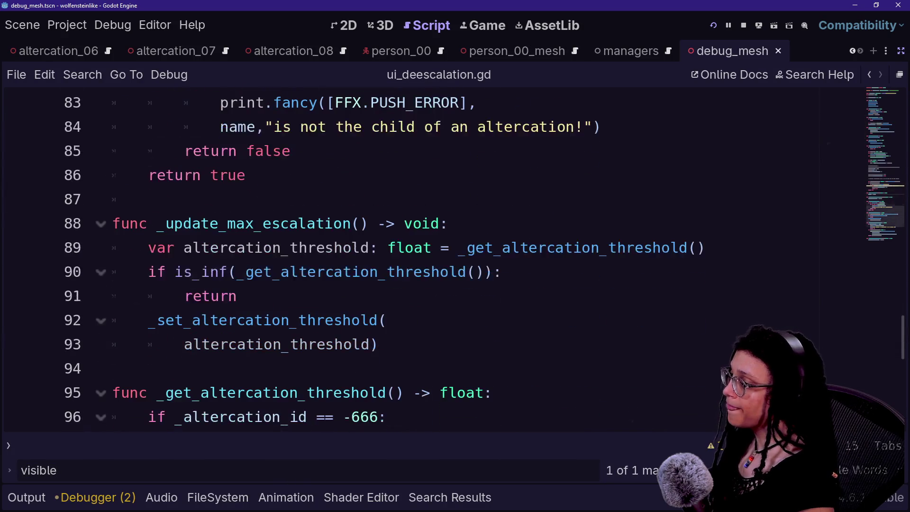
{"action": "scroll", "coordinate": [427, 261], "scroll_direction": "up", "scroll_amount": 7}
{"action": "scroll", "coordinate": [426, 261], "scroll_direction": "down", "scroll_amount": 1}
{"action": "key", "text": "ctrl+k"}
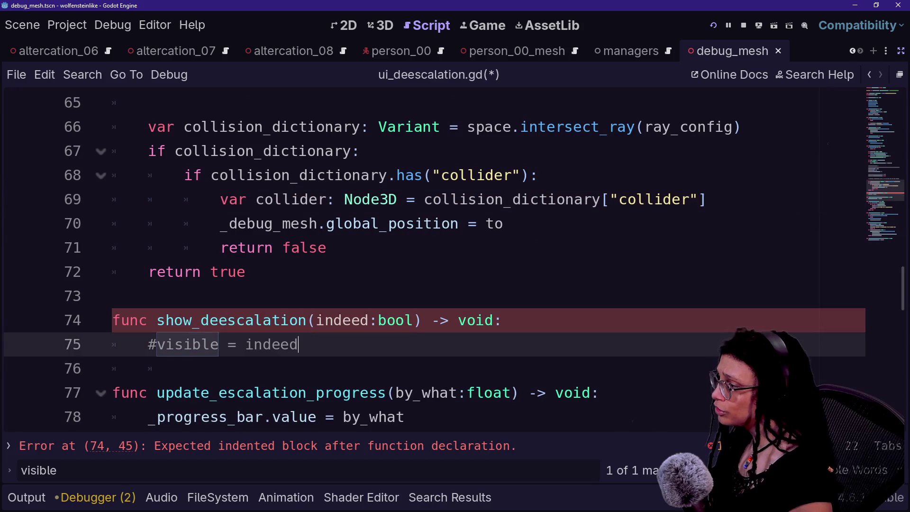
{"action": "key", "text": "Return"}
{"action": "type", "text": "pass"}
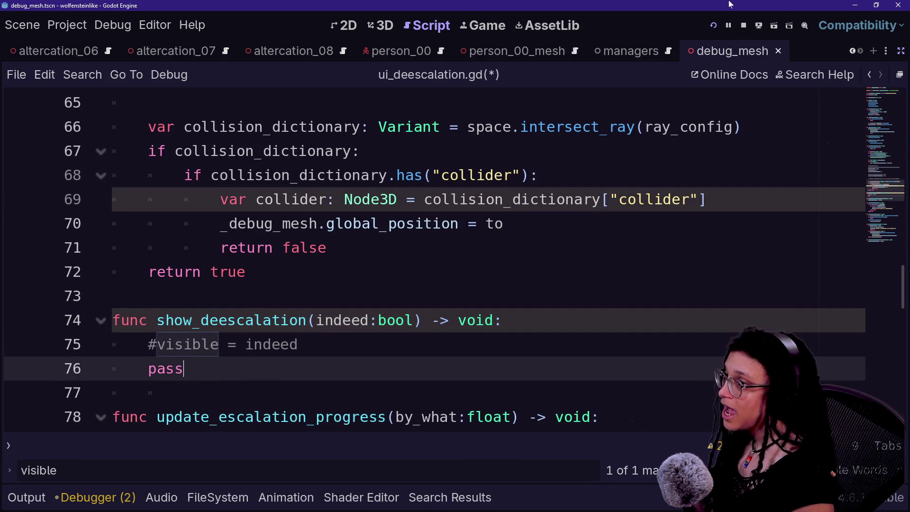
{"action": "left_click", "coordinate": [713, 25]}
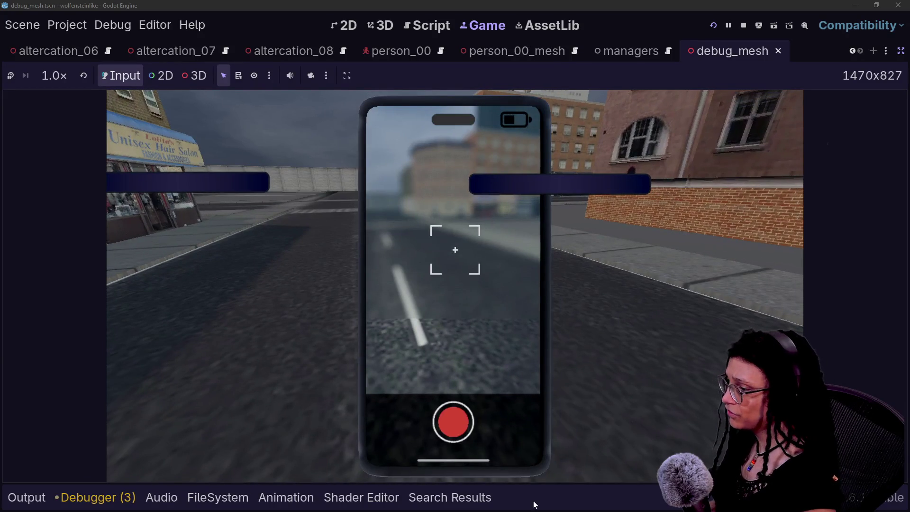
Drag a debug_mesh.tscn instance from FileSystem into the main city scene's 3D view
{"action": "left_click", "coordinate": [280, 497]}
{"action": "left_click", "coordinate": [218, 497]}
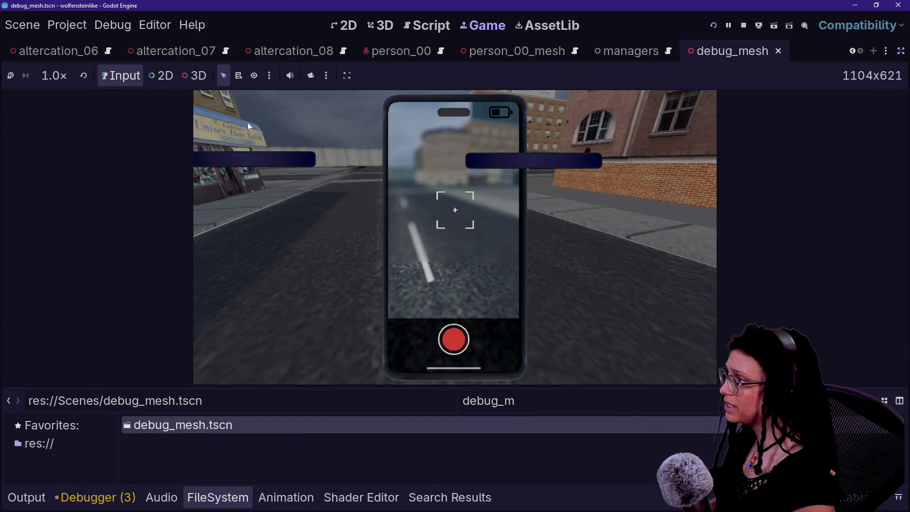
{"action": "scroll", "coordinate": [158, 58], "scroll_direction": "up", "scroll_amount": 5}
{"action": "left_click", "coordinate": [32, 51]}
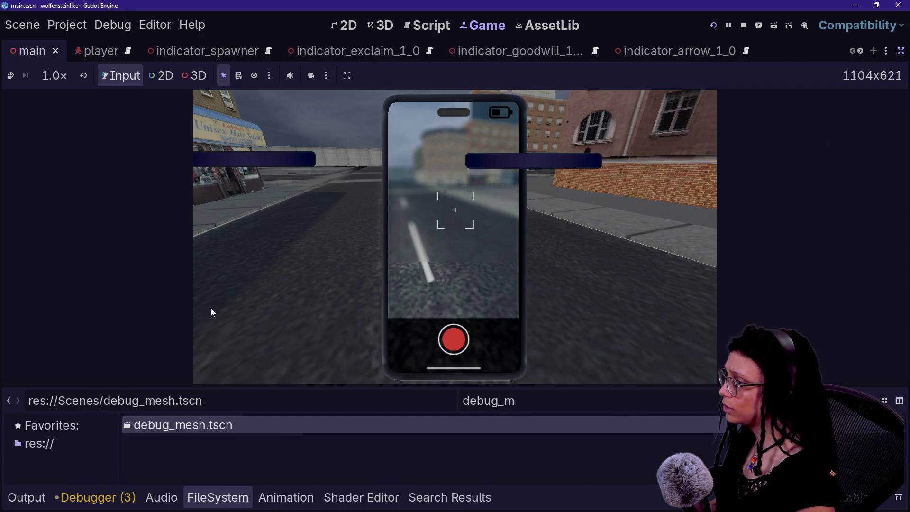
{"action": "left_click", "coordinate": [382, 28]}
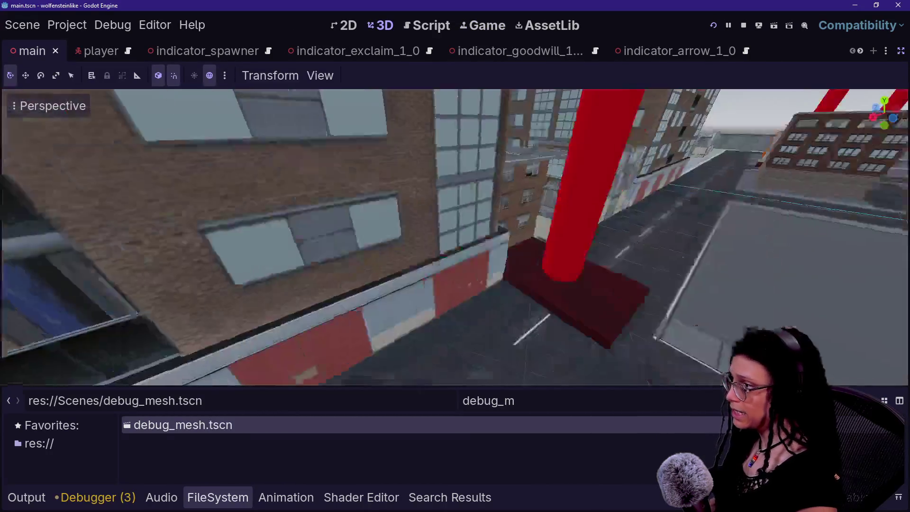
{"action": "scroll", "coordinate": [506, 214], "scroll_direction": "up", "scroll_amount": 2}
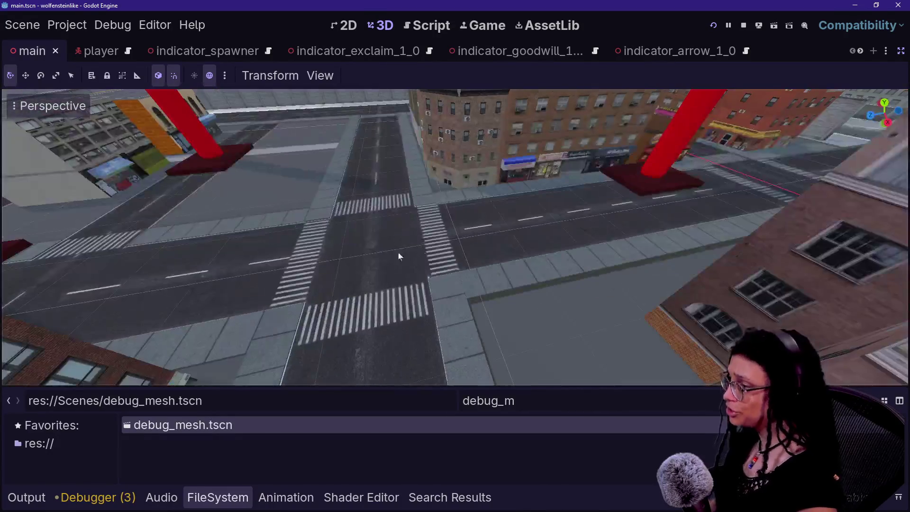
{"action": "left_click_drag", "start_coordinate": [183, 433], "coordinate": [464, 250]}
Run the game with F5, walk along the street, then return to ui_deescalation.gd
{"action": "key", "text": "F5"}
{"action": "left_click", "coordinate": [420, 222]}
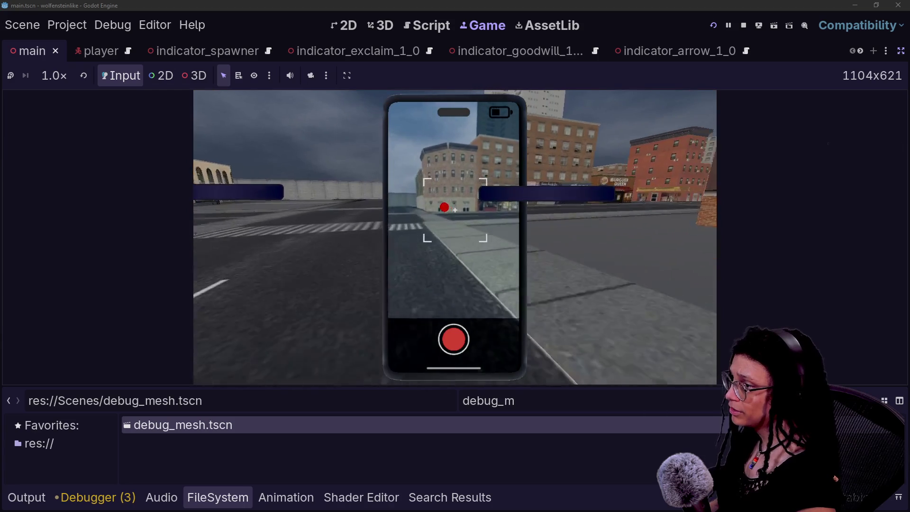
{"action": "key", "text": "w"}
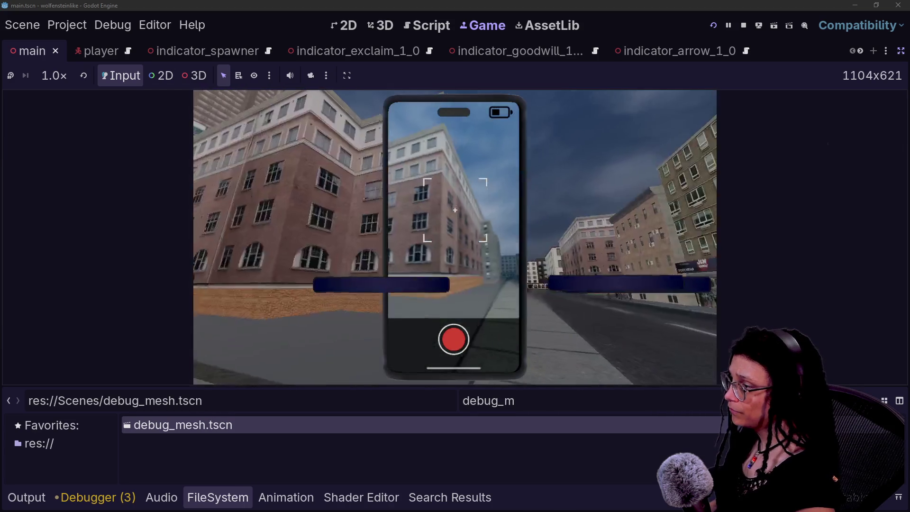
{"action": "key", "text": "w"}
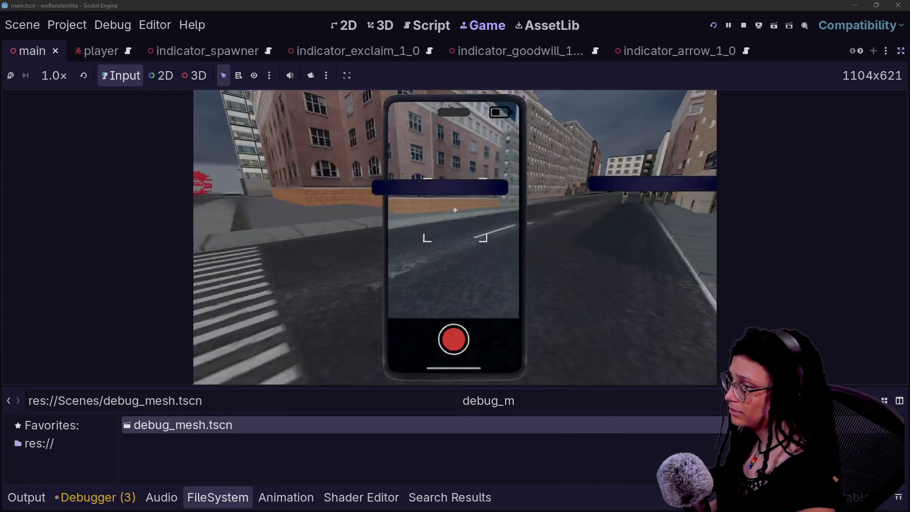
{"action": "key", "text": "w"}
{"action": "key", "text": "w"}
{"action": "key", "text": "w"}
{"action": "left_click", "coordinate": [452, 27]}
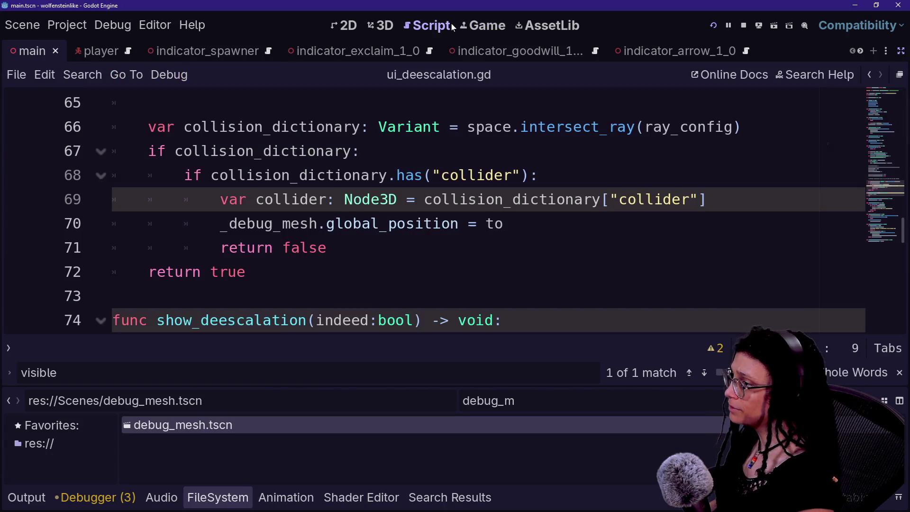
Open the debug_mesh scene and select its MeshInstance3D node
{"action": "mouse_move", "coordinate": [408, 175]}
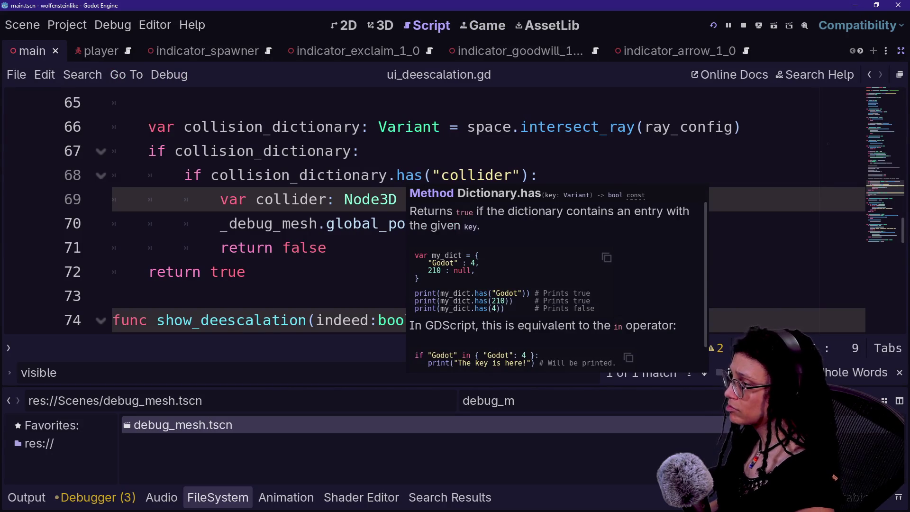
{"action": "scroll", "coordinate": [332, 218], "scroll_direction": "up", "scroll_amount": 10}
{"action": "scroll", "coordinate": [331, 218], "scroll_direction": "down", "scroll_amount": 5}
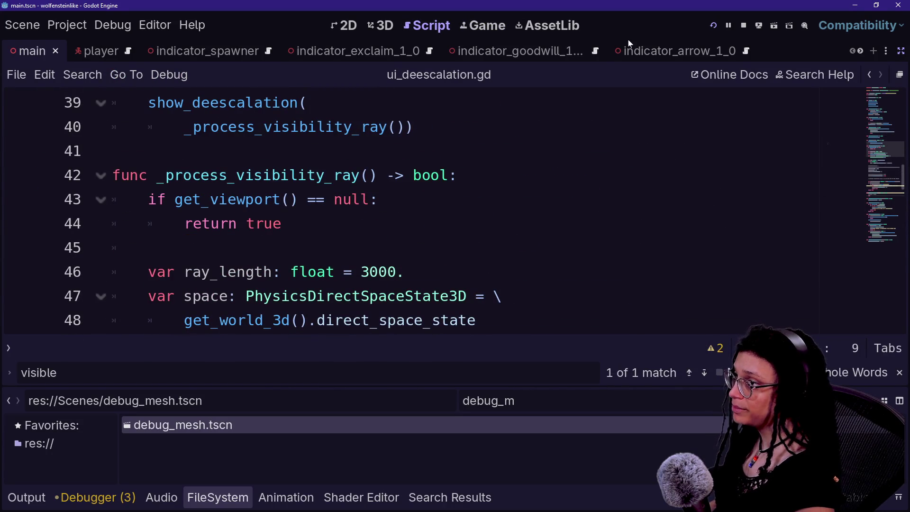
{"action": "scroll", "coordinate": [630, 50], "scroll_direction": "down", "scroll_amount": 8}
{"action": "left_click", "coordinate": [727, 50]}
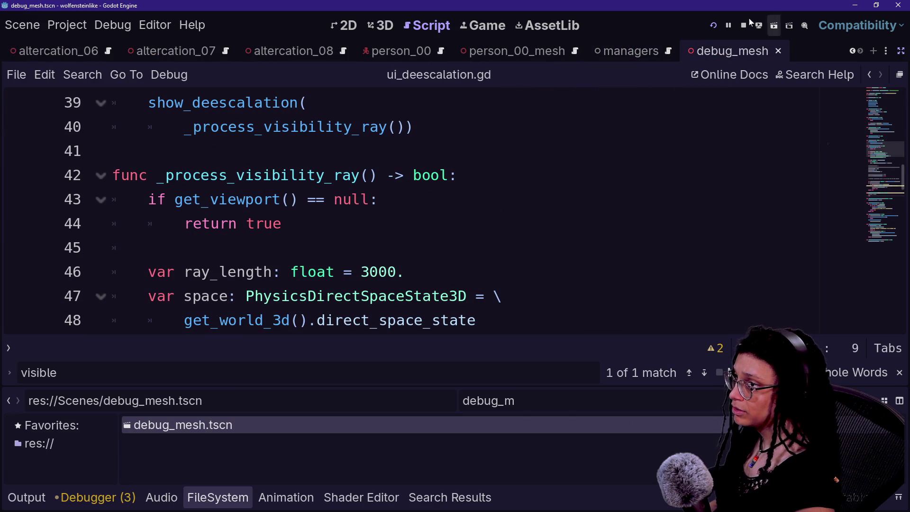
{"action": "left_click", "coordinate": [901, 52]}
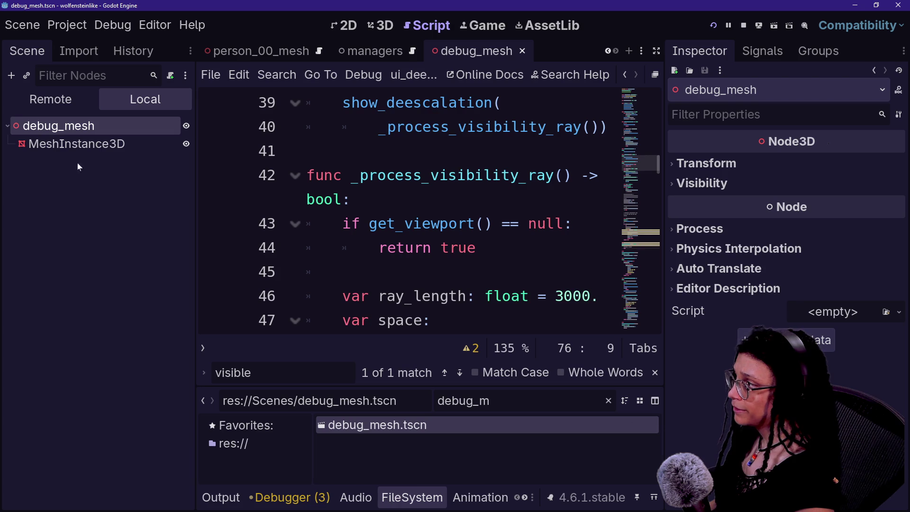
{"action": "left_click", "coordinate": [76, 144]}
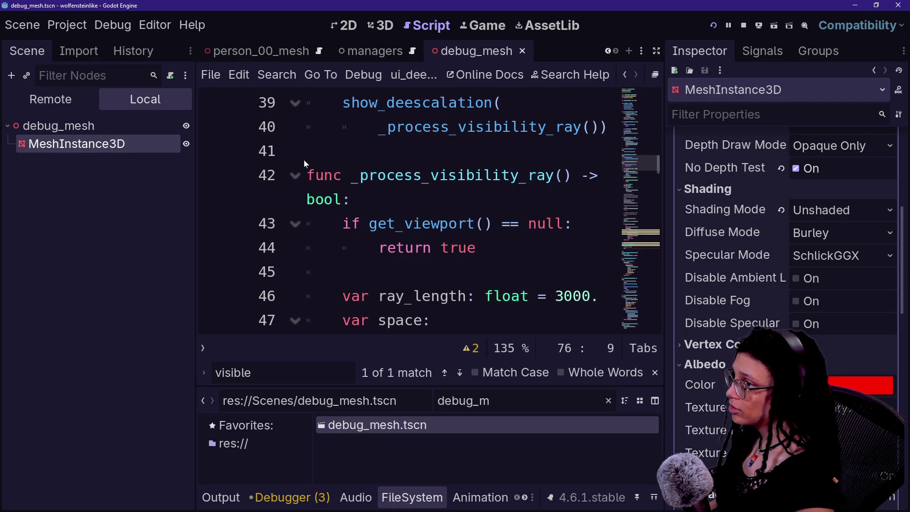
{"action": "scroll", "coordinate": [787, 293], "scroll_direction": "up", "scroll_amount": 5}
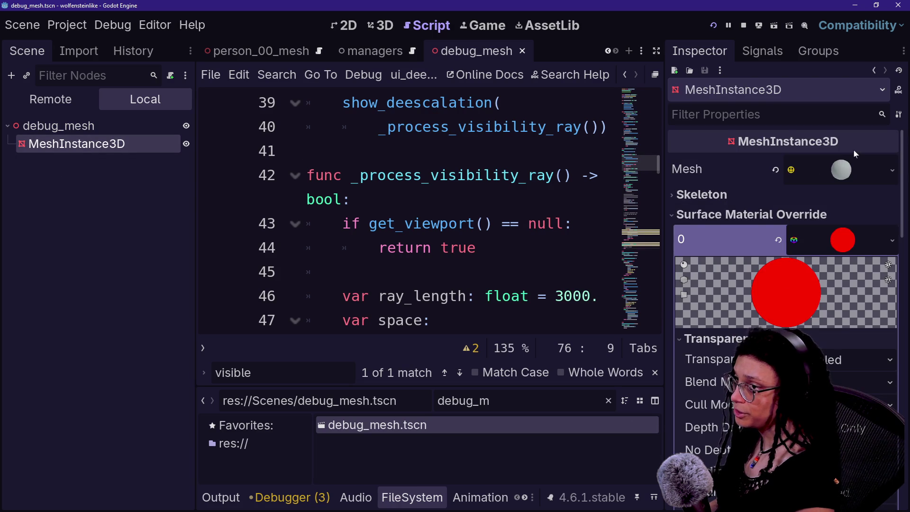
Set the sphere mesh to a 2 m radius and 4 m height, and save the scene
{"action": "left_click", "coordinate": [852, 170]}
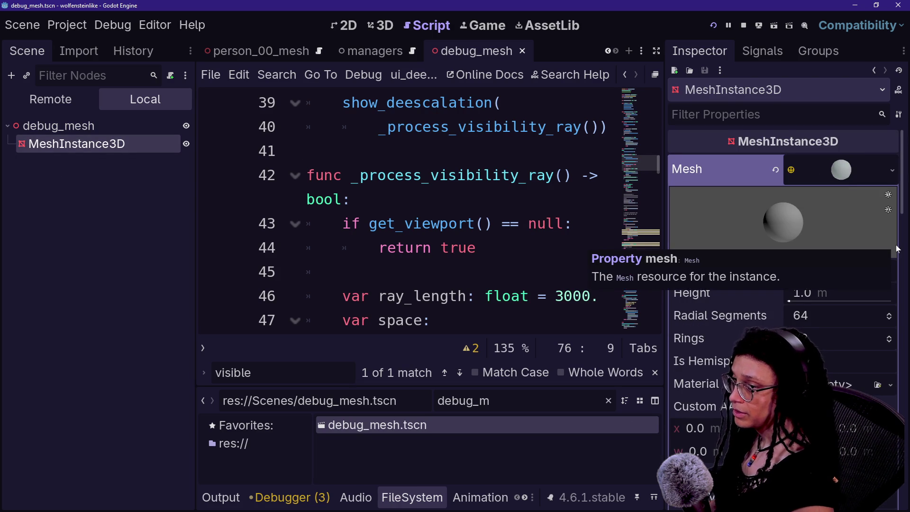
{"action": "left_click", "coordinate": [848, 273]}
{"action": "type", "text": "2"}
{"action": "key", "text": "Return"}
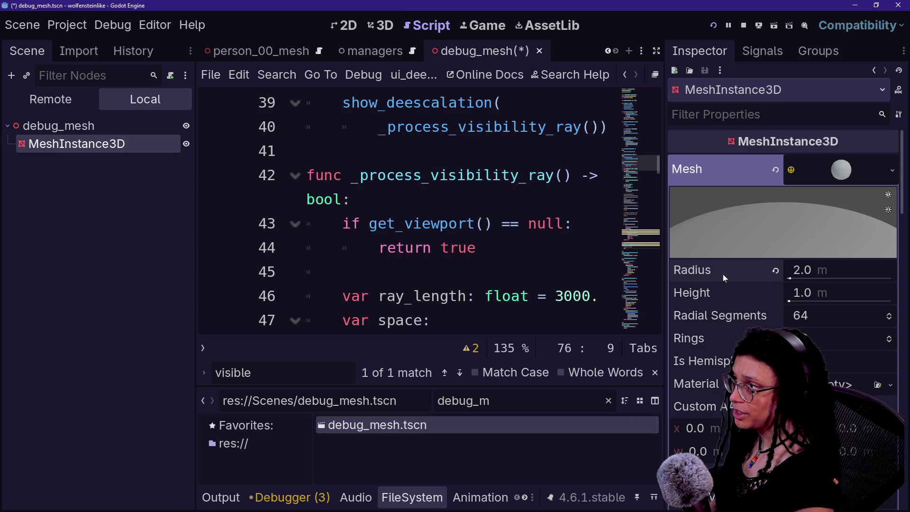
{"action": "left_click", "coordinate": [385, 25]}
{"action": "left_click", "coordinate": [806, 293]}
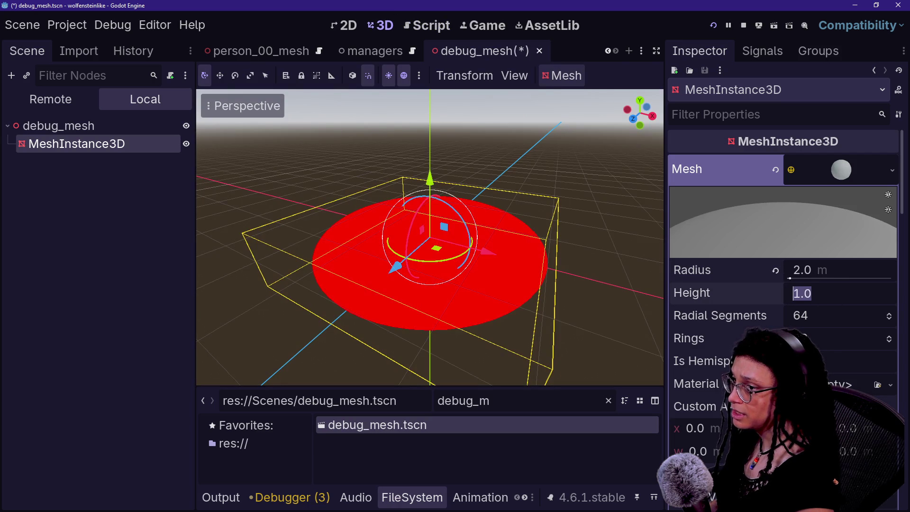
{"action": "type", "text": "4"}
{"action": "key", "text": "Return"}
{"action": "key", "text": "ctrl+s"}
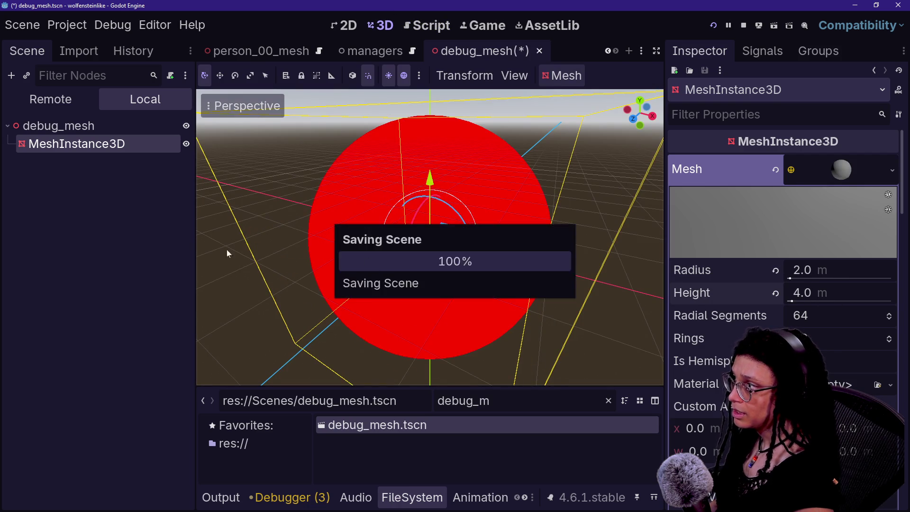
{"action": "left_click", "coordinate": [135, 119]}
{"action": "right_click", "coordinate": [134, 119]}
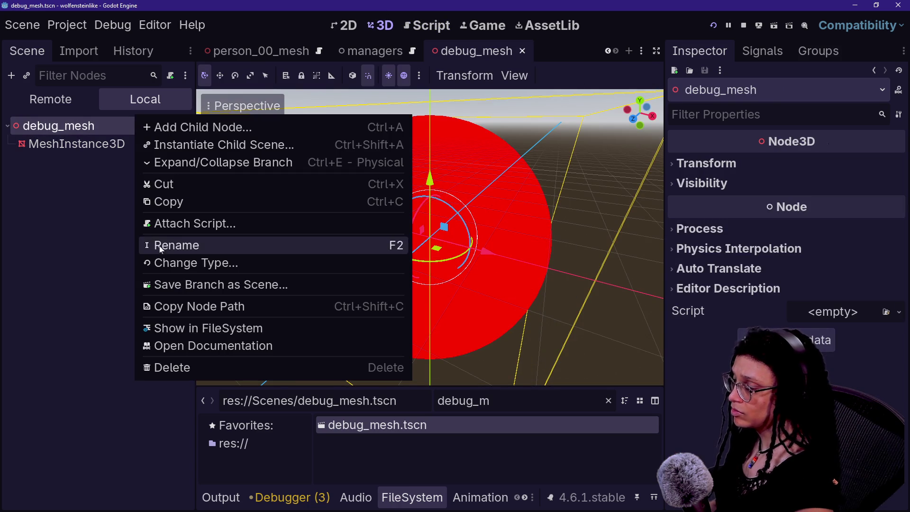
Attach a new debug_mesh.gd script to debug_mesh, saved in res://Scripts
{"action": "left_click", "coordinate": [179, 224]}
{"action": "key", "text": "Left"}
{"action": "key", "text": "Left"}
{"action": "key", "text": "Left"}
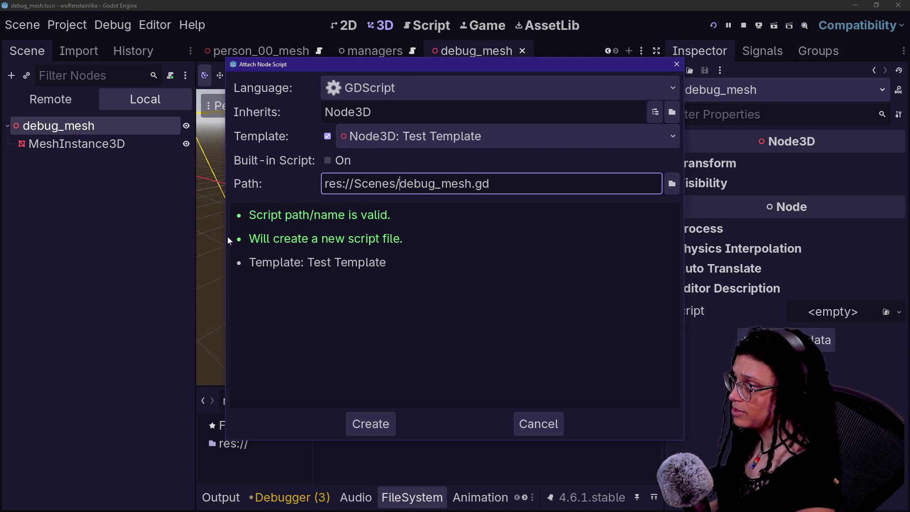
{"action": "key", "text": "BackSpace"}
{"action": "key", "text": "BackSpace"}
{"action": "key", "text": "BackSpace"}
{"action": "type", "text": "ript"}
{"action": "key", "text": "Return"}
Make _ready print "I exist at" with global_position, then run the game
{"action": "key", "text": "Left"}
{"action": "key", "text": "Left"}
{"action": "key", "text": "Left"}
{"action": "key", "text": "Right"}
{"action": "key", "text": "shift+Left"}
{"action": "key", "text": "shift+Left"}
{"action": "key", "text": "shift+Left"}
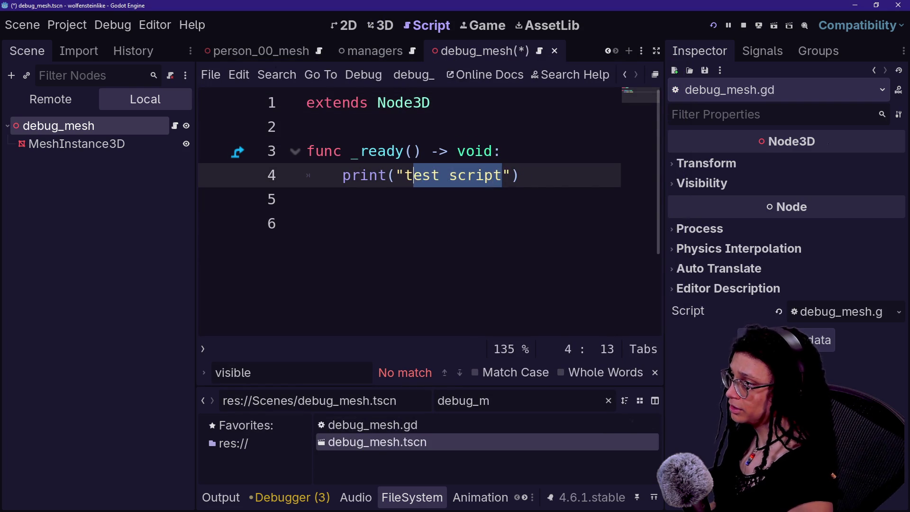
{"action": "key", "text": "BackSpace"}
{"action": "key", "text": "End"}
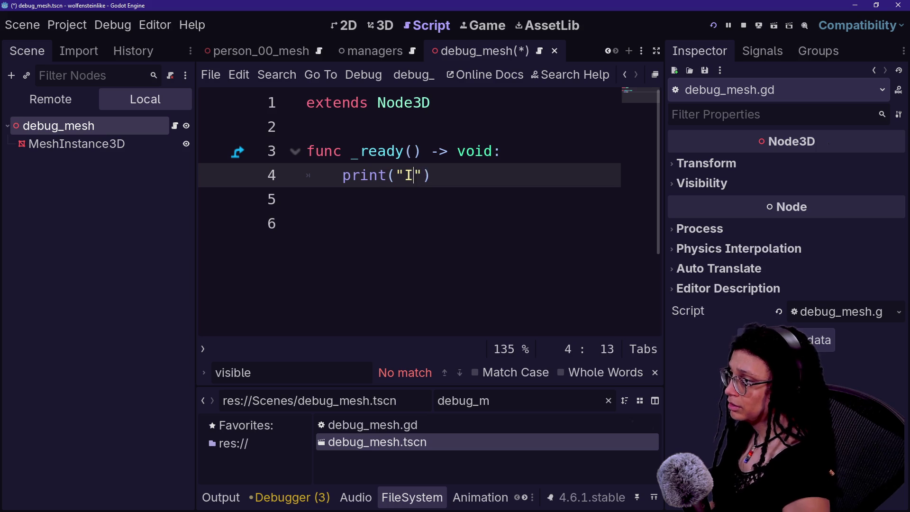
{"action": "type", "text": "I exist at\",g"}
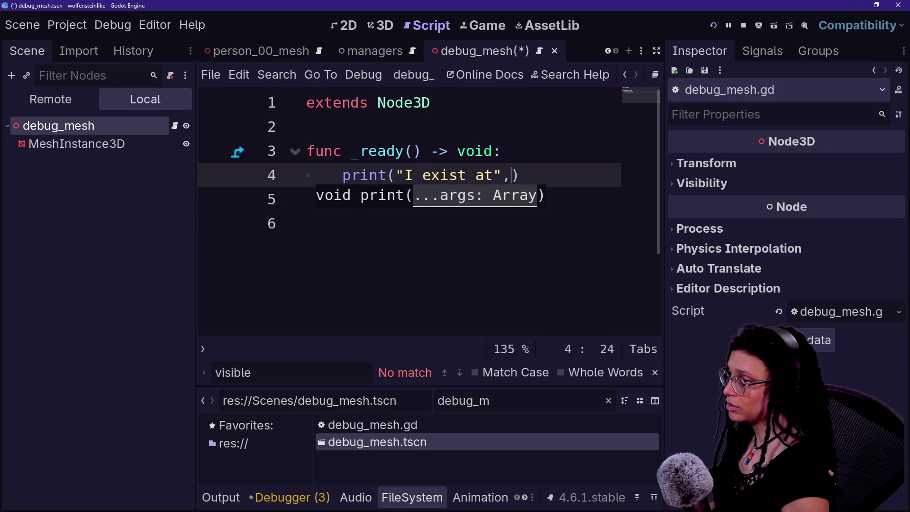
{"action": "type", "text": "lobal_posit"}
{"action": "key", "text": "Return"}
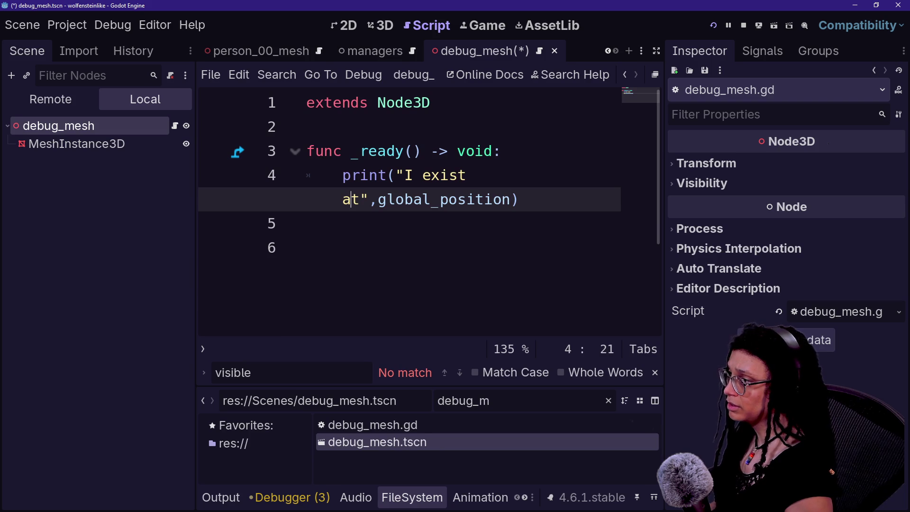
{"action": "key", "text": "F6"}
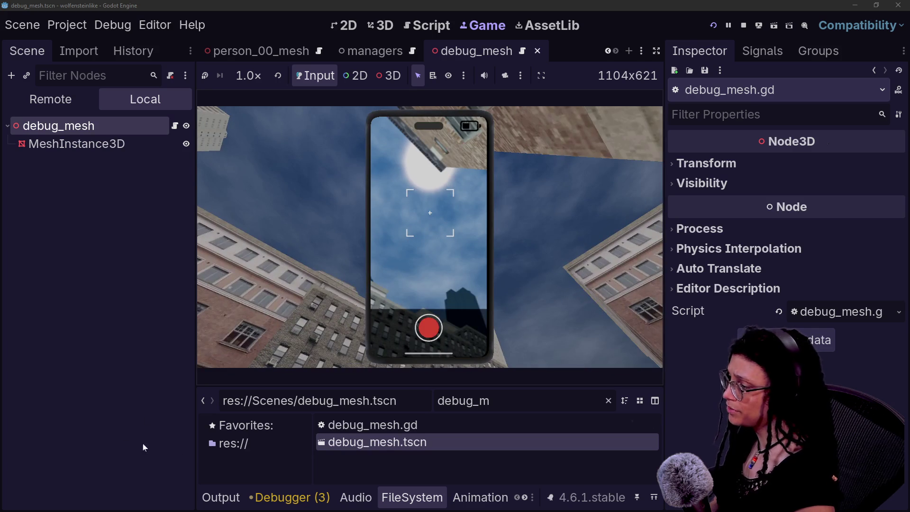
Check the Output log for the "I exist at" position messages while the game runs
{"action": "left_click", "coordinate": [221, 497]}
{"action": "scroll", "coordinate": [424, 382], "scroll_direction": "up", "scroll_amount": 10}
{"action": "scroll", "coordinate": [425, 382], "scroll_direction": "down", "scroll_amount": 10}
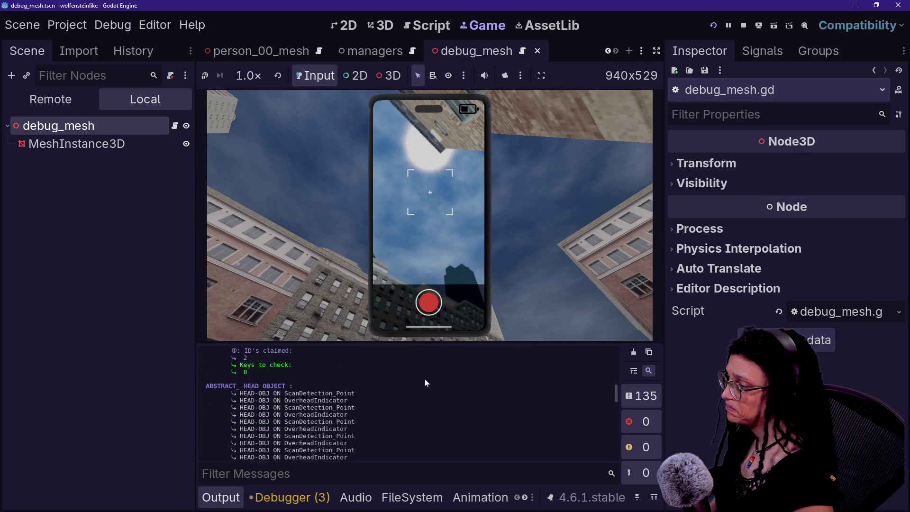
{"action": "scroll", "coordinate": [425, 379], "scroll_direction": "down", "scroll_amount": 5}
{"action": "left_click", "coordinate": [416, 225]}
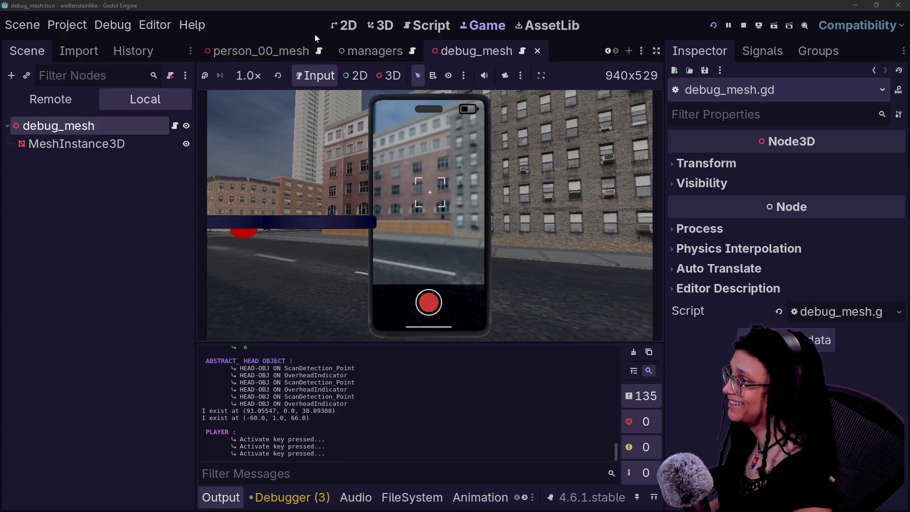
{"action": "scroll", "coordinate": [329, 53], "scroll_direction": "up", "scroll_amount": 6}
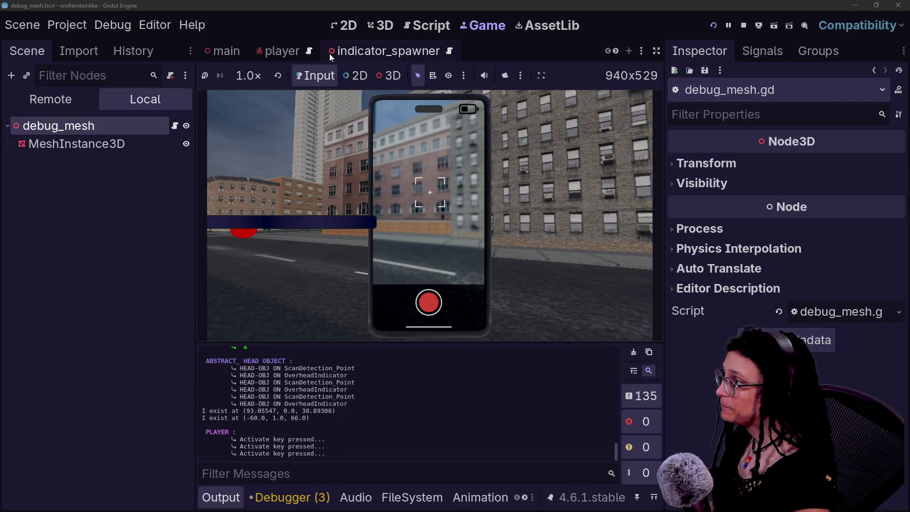
Delete the debug_mesh node from the main scene and return to its 3D view
{"action": "left_click", "coordinate": [219, 58]}
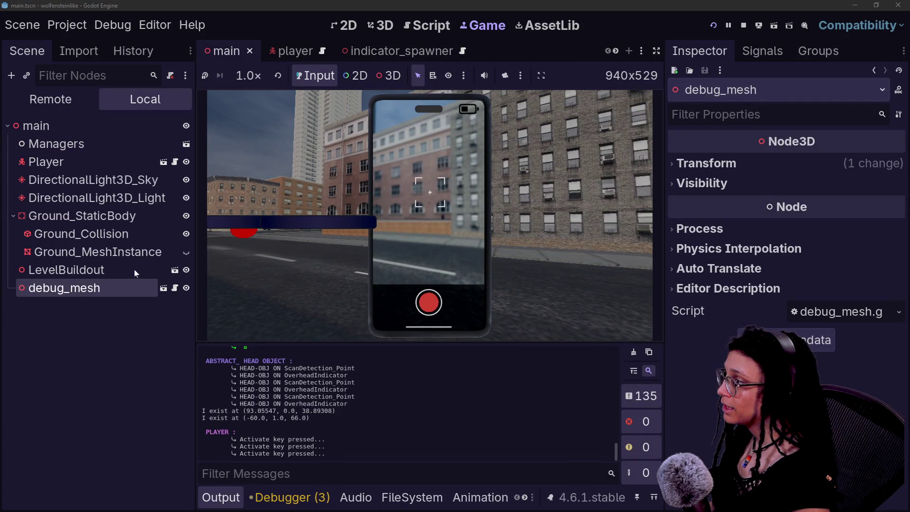
{"action": "left_click", "coordinate": [141, 298]}
{"action": "left_click", "coordinate": [136, 289]}
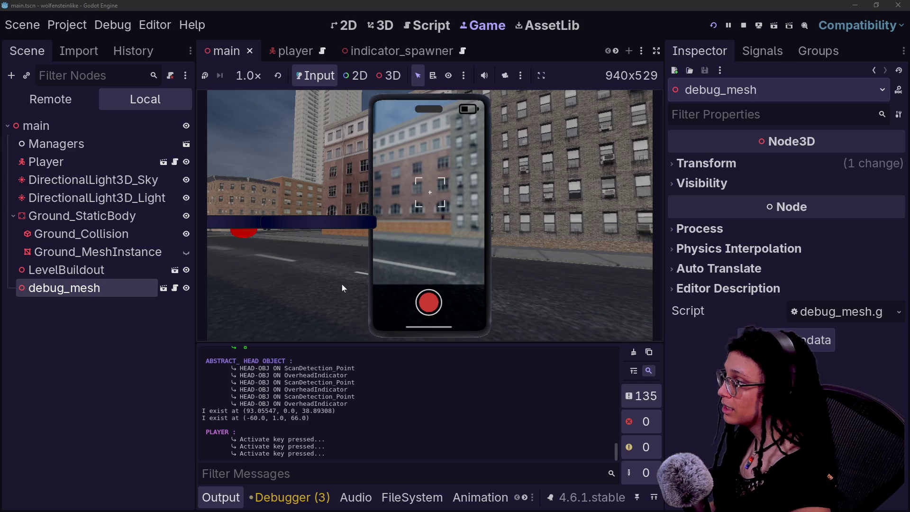
{"action": "left_click", "coordinate": [89, 331]}
{"action": "left_click", "coordinate": [93, 289]}
{"action": "key", "text": "Delete"}
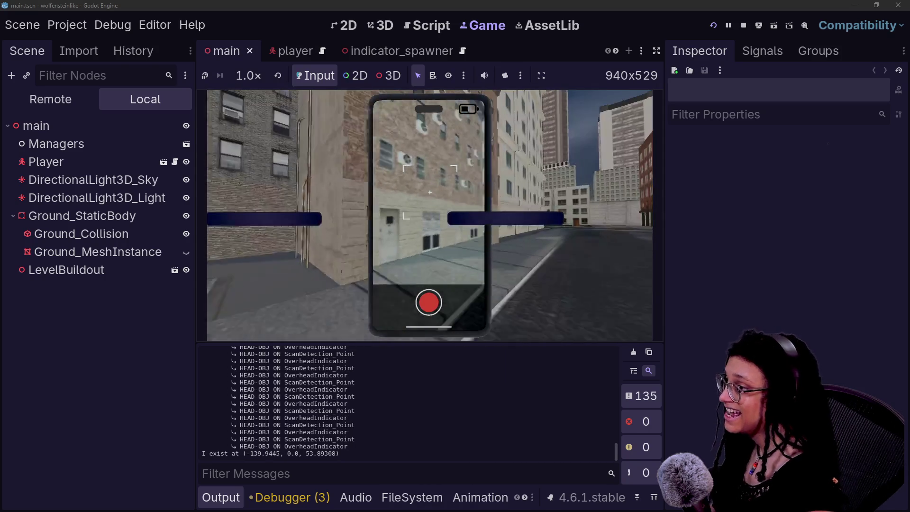
{"action": "left_click", "coordinate": [118, 215]}
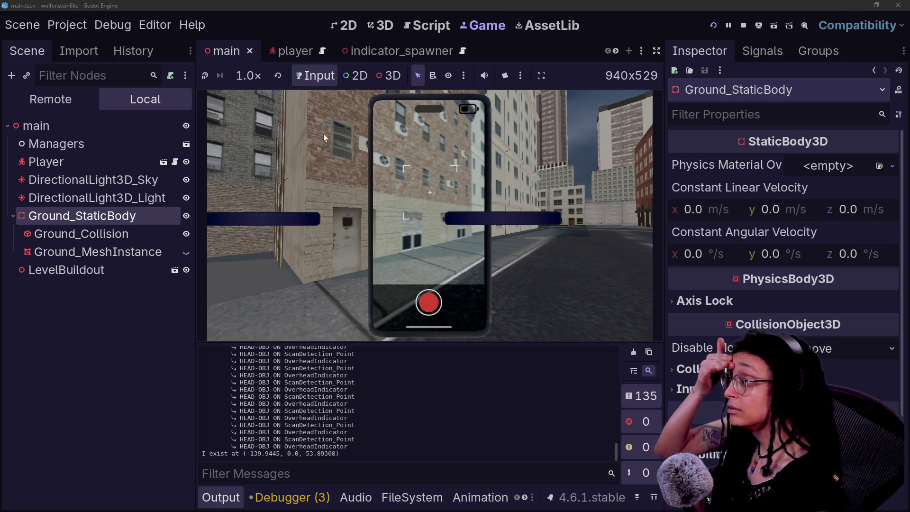
{"action": "left_click", "coordinate": [384, 25]}
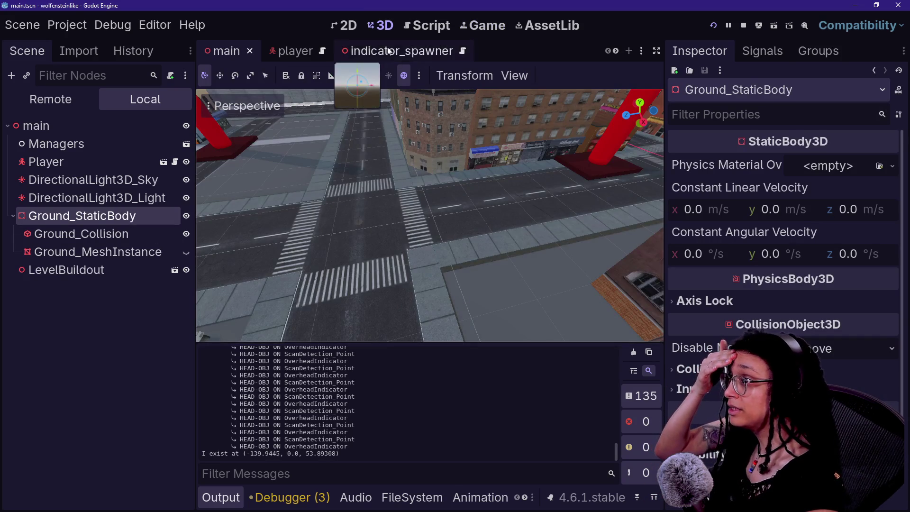
Open ui_deescalation.gd via quick search in a full-width editor with the output panel collapsed
{"action": "left_click", "coordinate": [426, 25]}
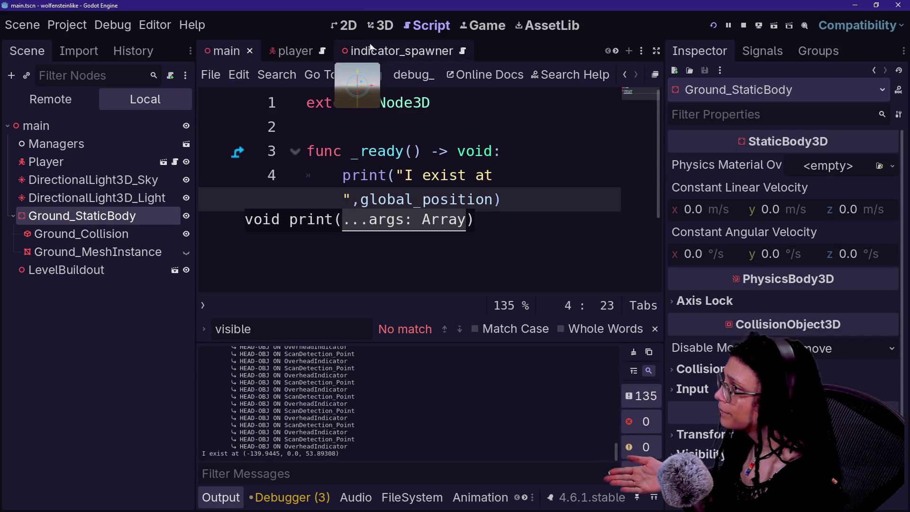
{"action": "key", "text": "shift+alt+o"}
{"action": "type", "text": "ui"}
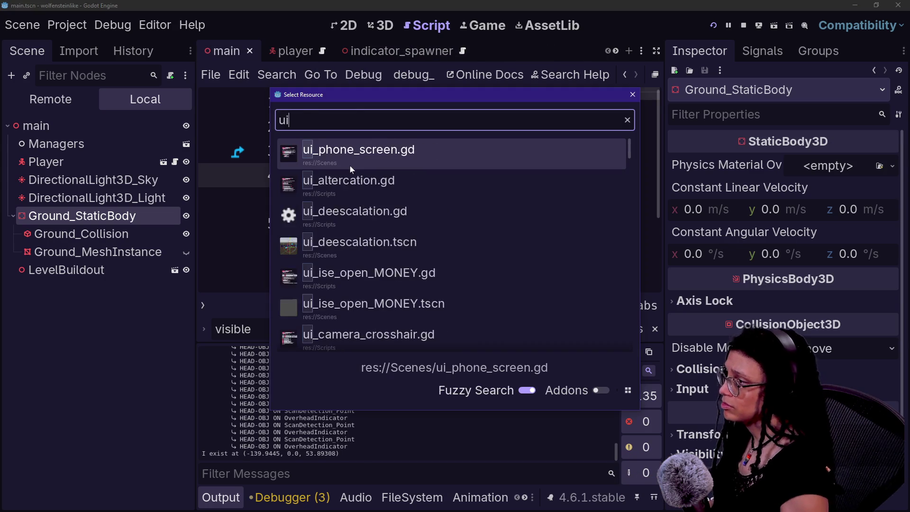
{"action": "type", "text": "_de"}
{"action": "key", "text": "Return"}
{"action": "key", "text": "ctrl+shift+F11"}
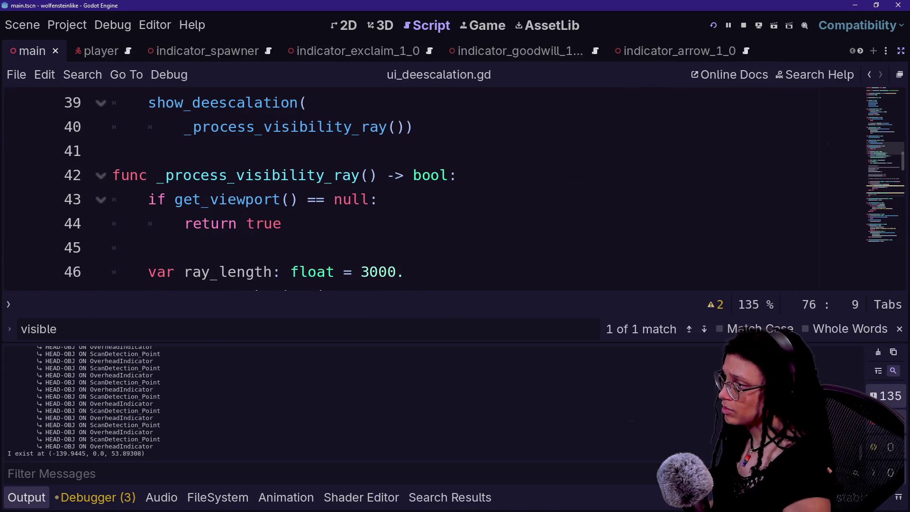
{"action": "key", "text": "ctrl+j"}
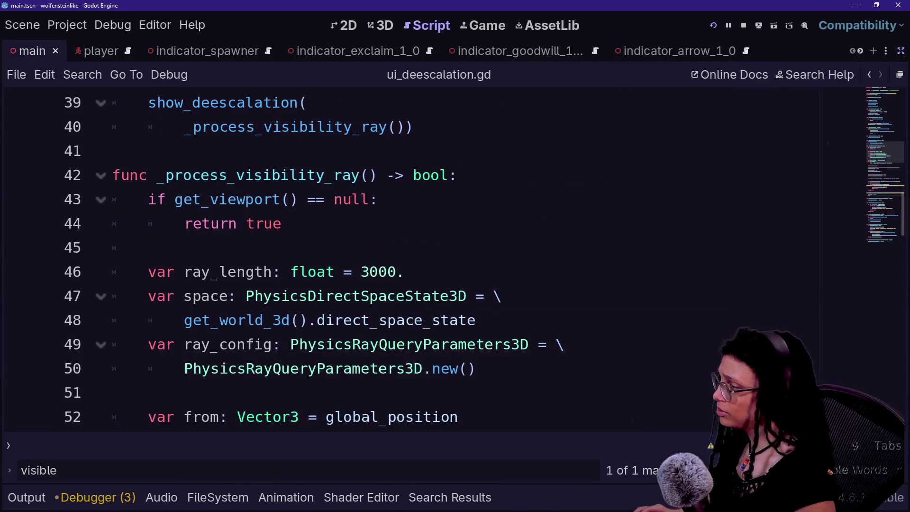
Review lines 17–19 of _ready_debug_mesh, where the debug mesh is instantiated
{"action": "scroll", "coordinate": [455, 260], "scroll_direction": "up", "scroll_amount": 10}
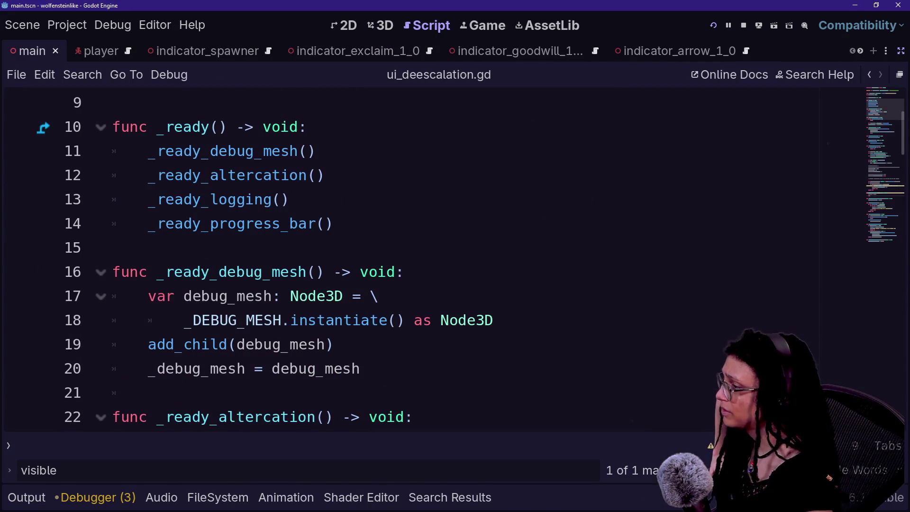
{"action": "left_click_drag", "start_coordinate": [142, 296], "coordinate": [335, 344]}
{"action": "left_click", "coordinate": [334, 344]}
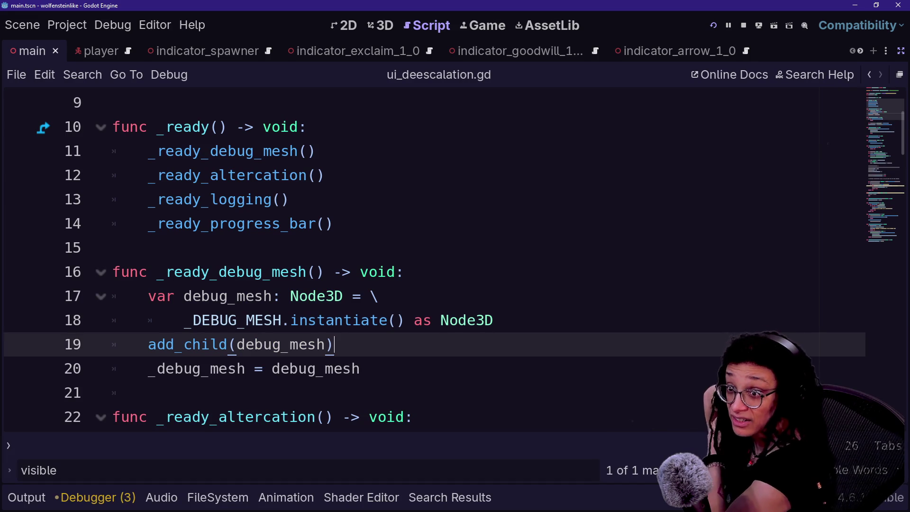
{"action": "left_click", "coordinate": [123, 393]}
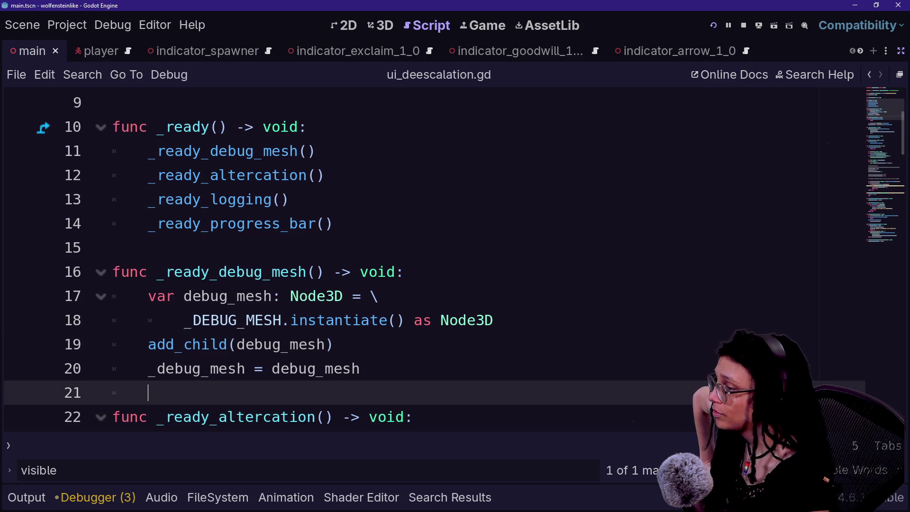
{"action": "scroll", "coordinate": [455, 260], "scroll_direction": "down", "scroll_amount": 1}
{"action": "scroll", "coordinate": [592, 50], "scroll_direction": "down", "scroll_amount": 10}
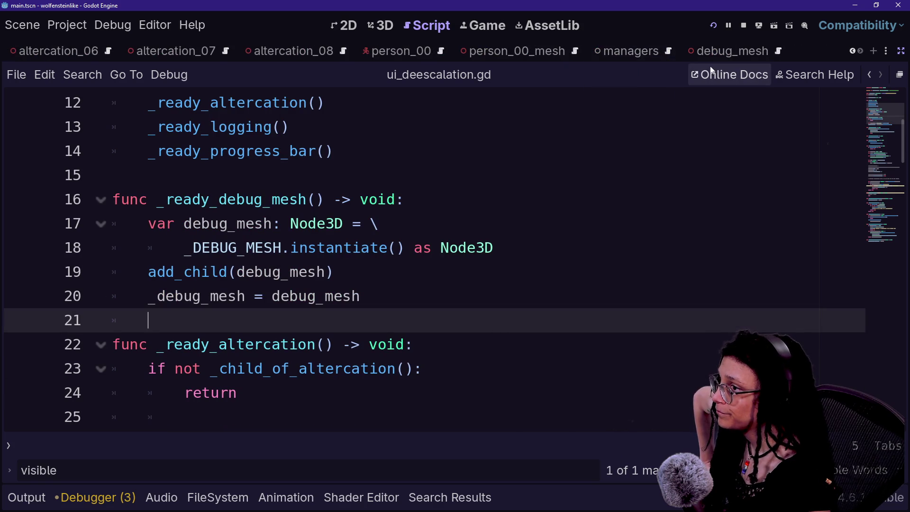
{"action": "left_click", "coordinate": [730, 51]}
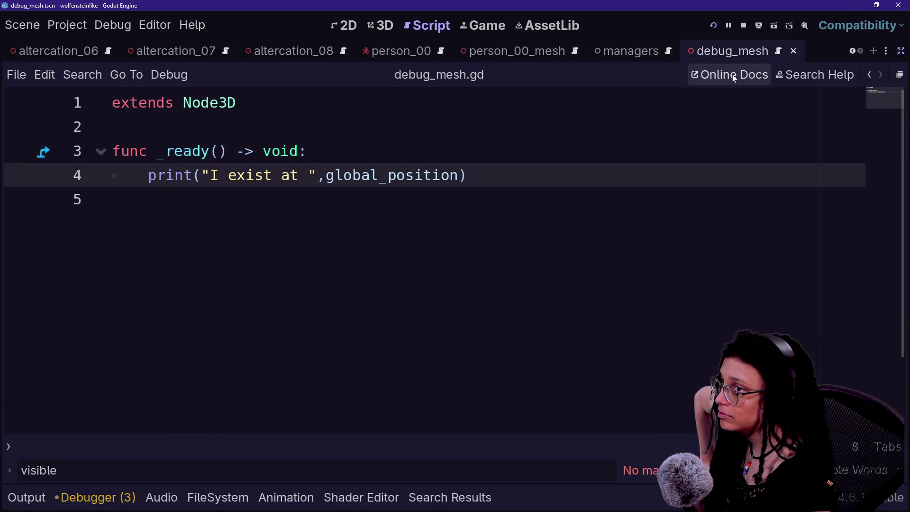
Enlarge the debug sphere to 100 m radius and 200 m height, save, and run the project
{"action": "left_click", "coordinate": [899, 74]}
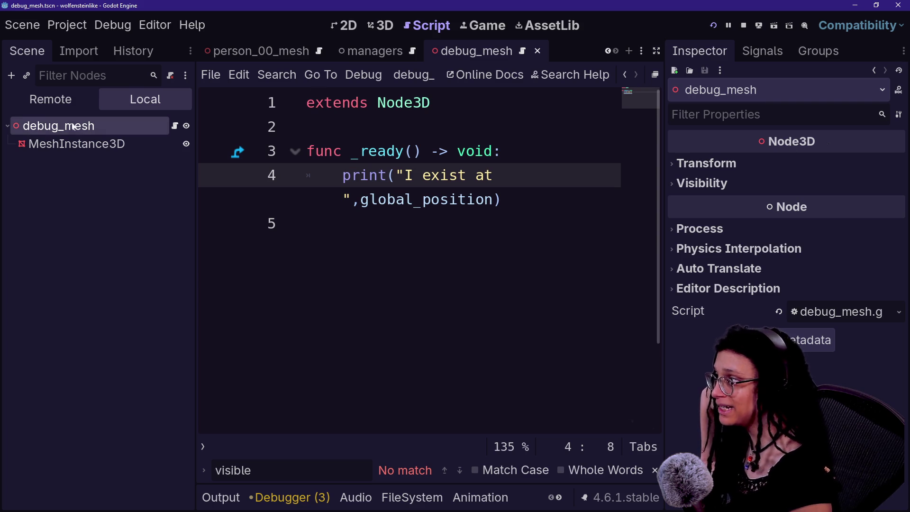
{"action": "left_click", "coordinate": [76, 144]}
{"action": "left_click", "coordinate": [815, 271]}
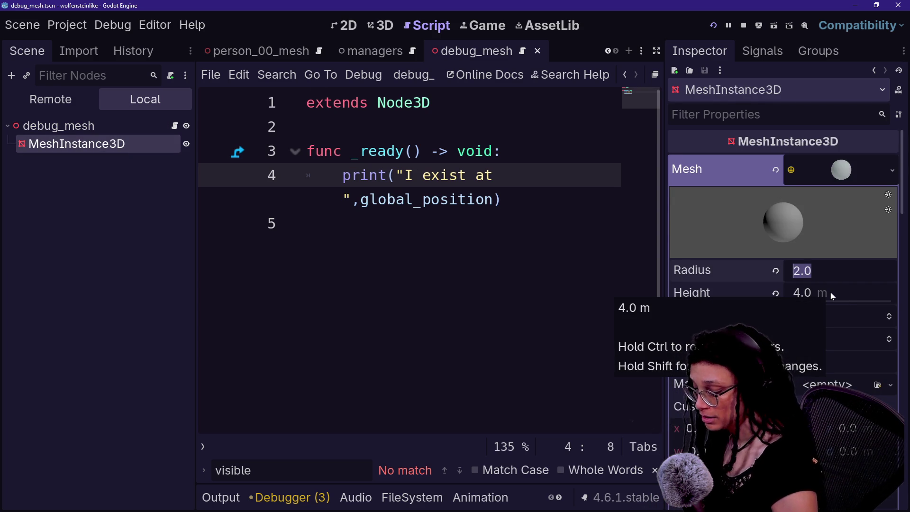
{"action": "type", "text": "100"}
{"action": "left_click", "coordinate": [830, 296]}
{"action": "type", "text": "200"}
{"action": "key", "text": "Return"}
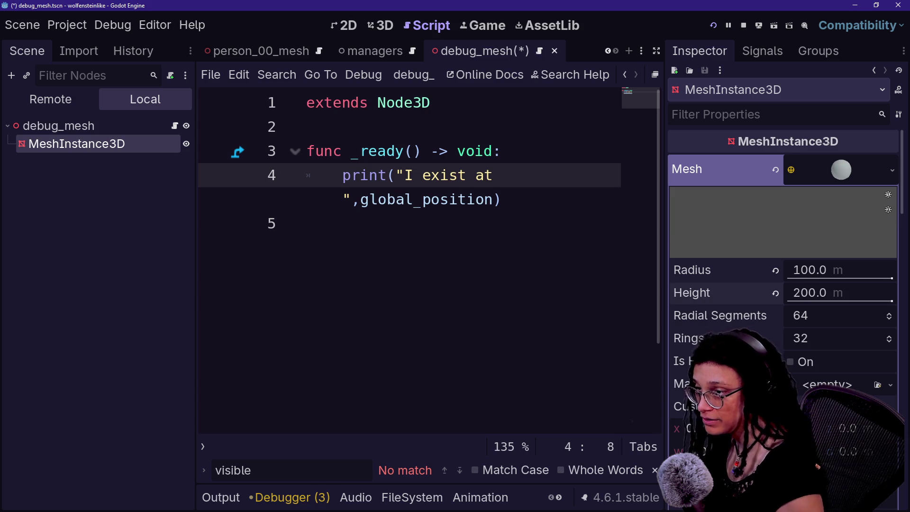
{"action": "key", "text": "ctrl+s"}
{"action": "left_click", "coordinate": [714, 28]}
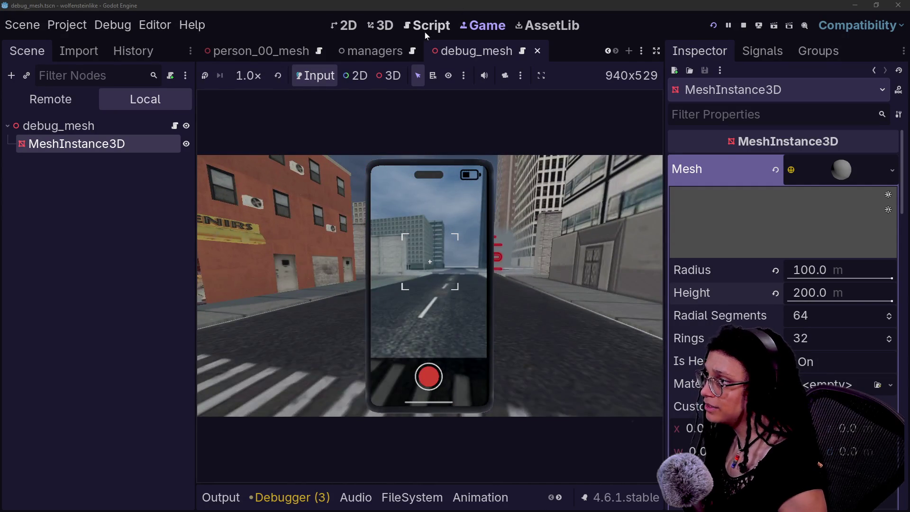
Set line 70 of ui_deescalation.gd to '_debug_mesh.global_position = from', save, and run the game
{"action": "left_click", "coordinate": [426, 32]}
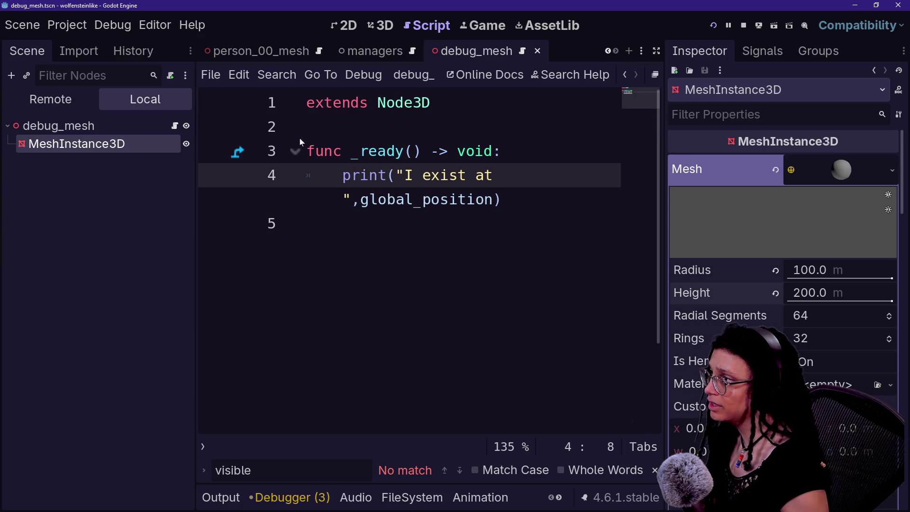
{"action": "key", "text": "alt+shift+o"}
{"action": "key", "text": "Return"}
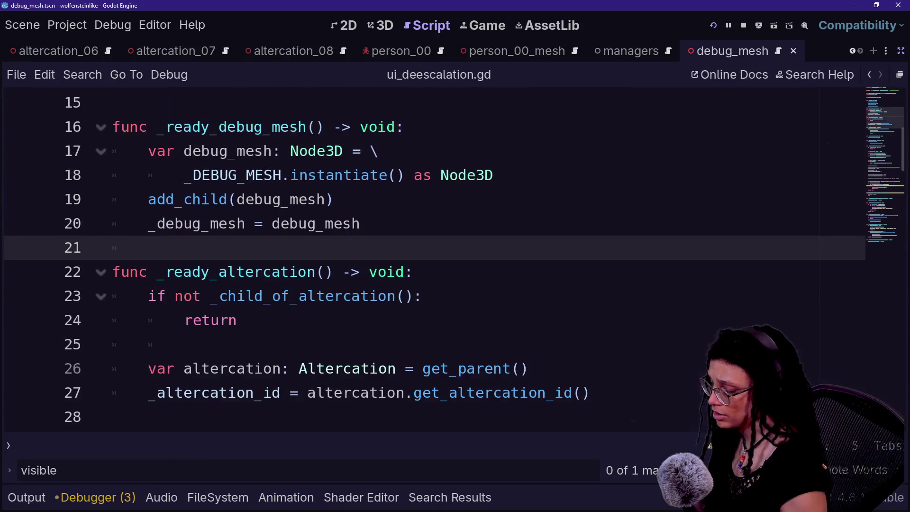
{"action": "scroll", "coordinate": [426, 261], "scroll_direction": "down", "scroll_amount": 12}
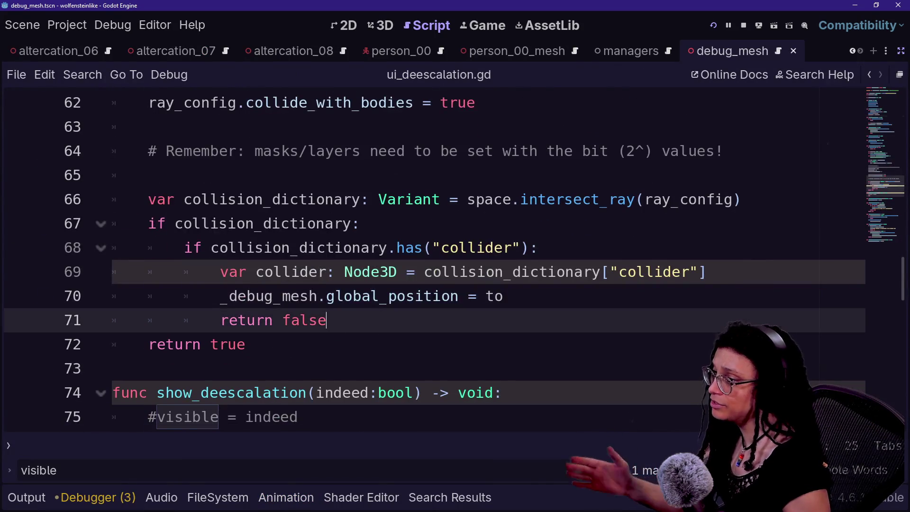
{"action": "left_click", "coordinate": [504, 296]}
{"action": "type", "text": "m"}
{"action": "key", "text": "ctrl+s"}
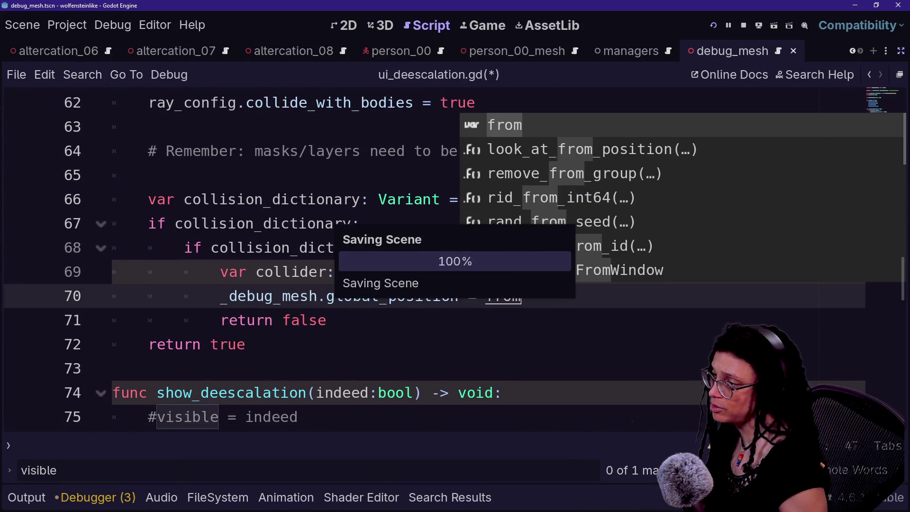
{"action": "left_click", "coordinate": [715, 24]}
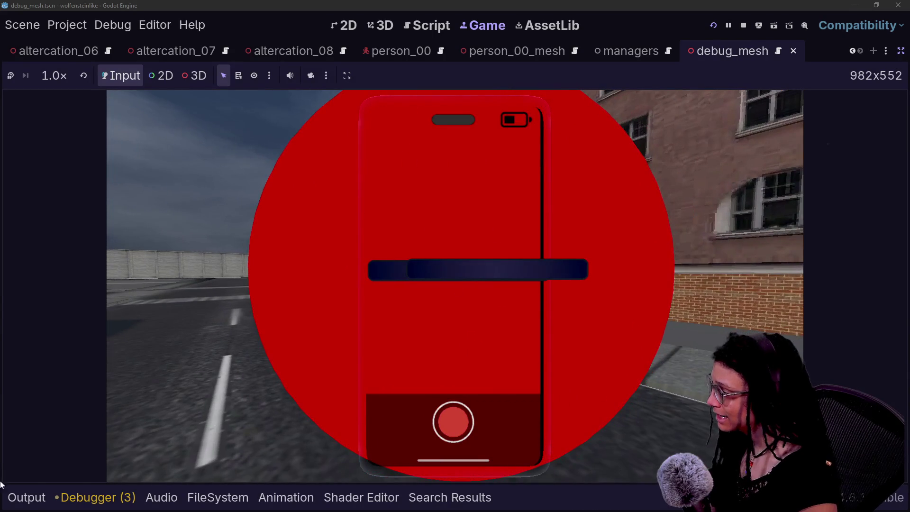
Read the Output log entry "I exist at (164.0555, 0.0, 162.8931)"
{"action": "left_click", "coordinate": [27, 497]}
{"action": "scroll", "coordinate": [133, 443], "scroll_direction": "up", "scroll_amount": 10}
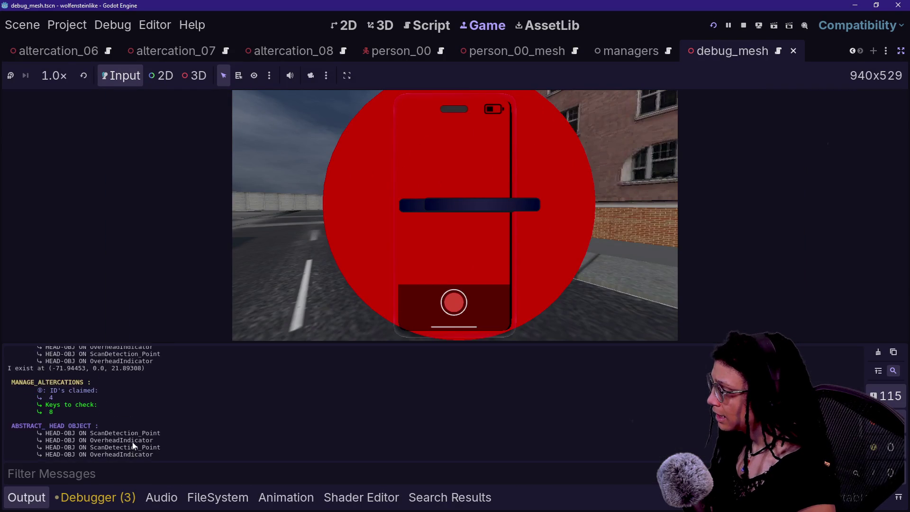
{"action": "scroll", "coordinate": [132, 442], "scroll_direction": "up", "scroll_amount": 1}
{"action": "scroll", "coordinate": [132, 442], "scroll_direction": "down", "scroll_amount": 6}
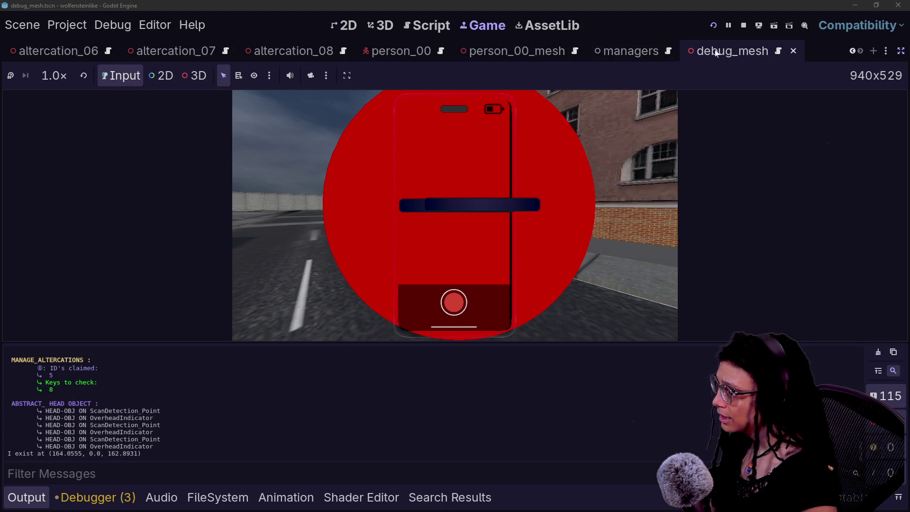
Toggle the side docks and return to the ui_deescalation.gd script
{"action": "left_click", "coordinate": [900, 51]}
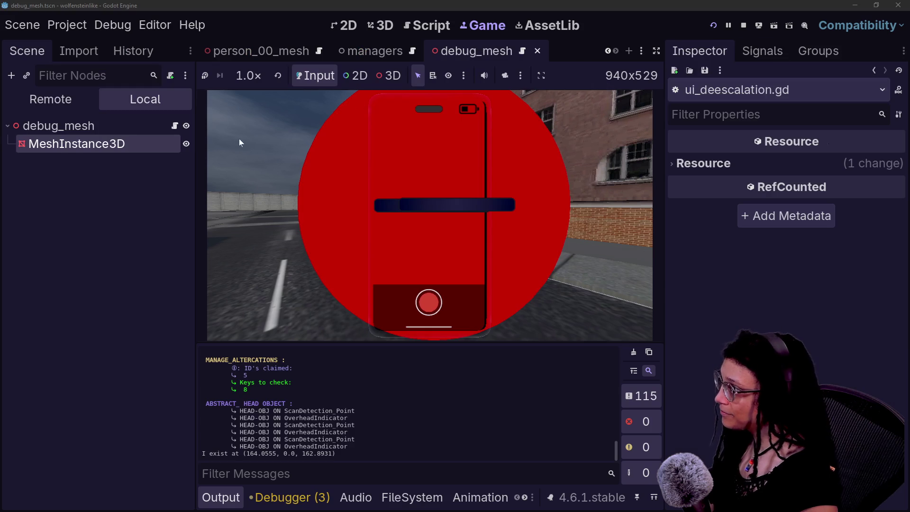
{"action": "left_click", "coordinate": [84, 164]}
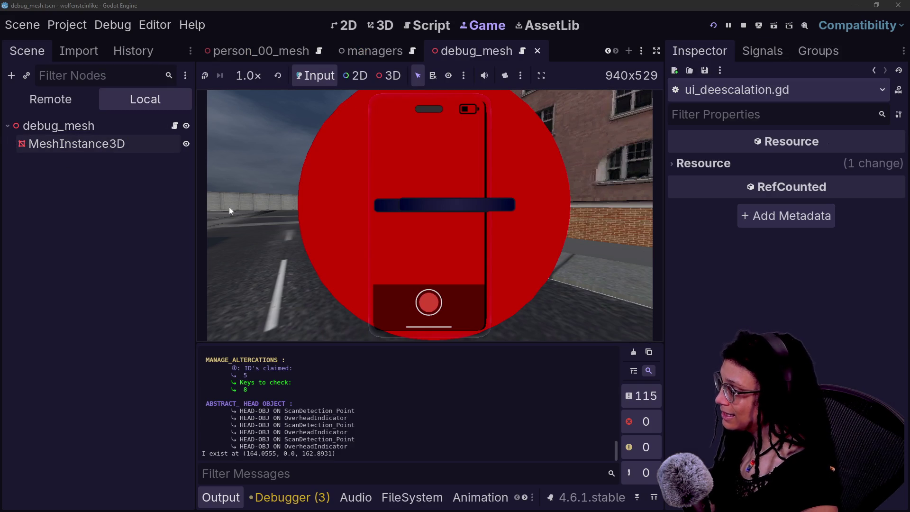
{"action": "left_click", "coordinate": [656, 51]}
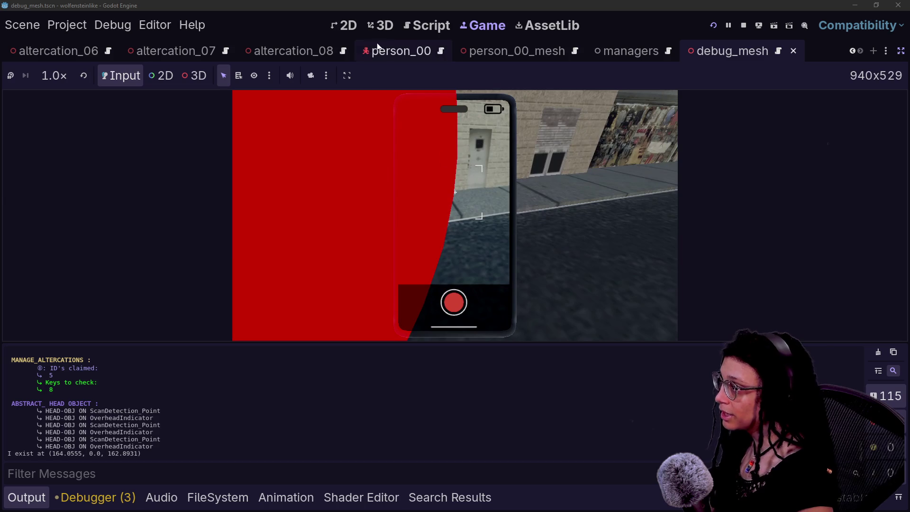
{"action": "left_click", "coordinate": [380, 25]}
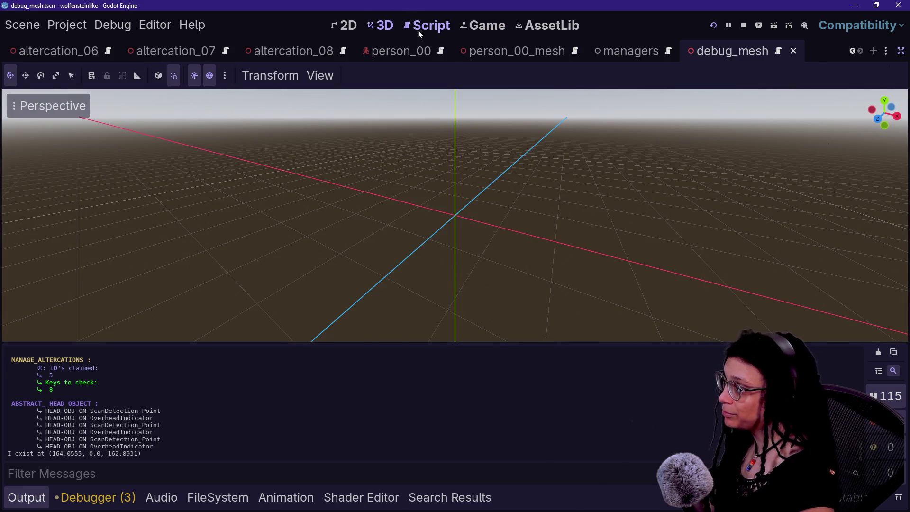
{"action": "left_click", "coordinate": [419, 27]}
{"action": "scroll", "coordinate": [426, 189], "scroll_direction": "down", "scroll_amount": 2}
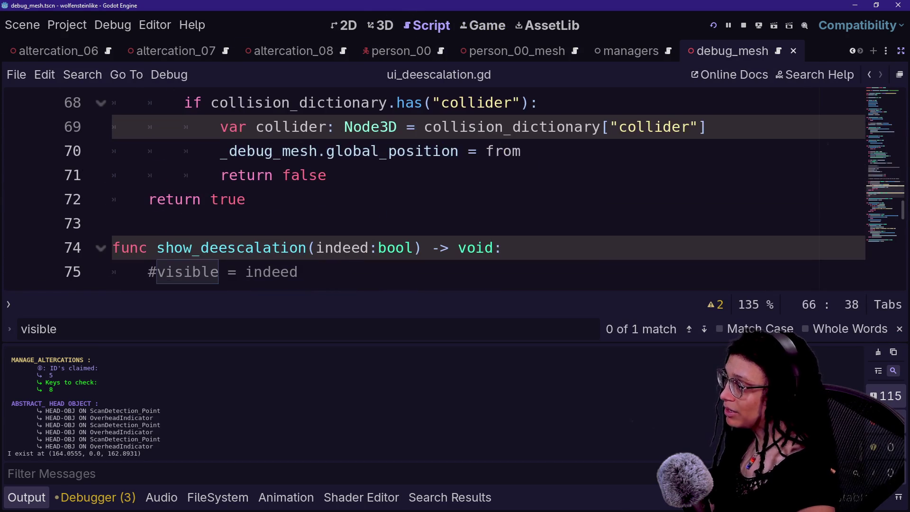
Change line 70 to '_debug_mesh.global_position = collider.global_position', save, and relaunch the game
{"action": "mouse_move", "coordinate": [495, 150]}
{"action": "left_mouse_down"}
{"action": "mouse_move", "coordinate": [521, 151]}
{"action": "mouse_move", "coordinate": [327, 175]}
{"action": "left_mouse_up"}
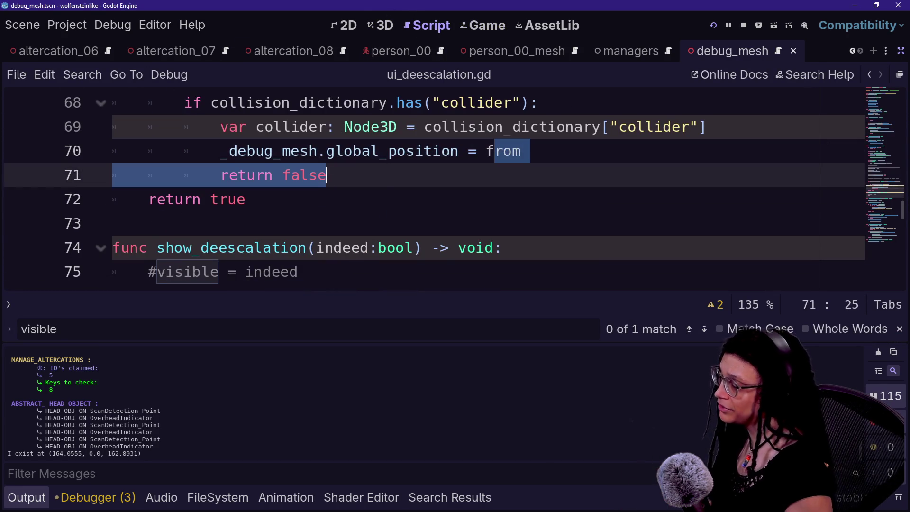
{"action": "left_click", "coordinate": [522, 151]}
{"action": "type", "text": "collider.pos"}
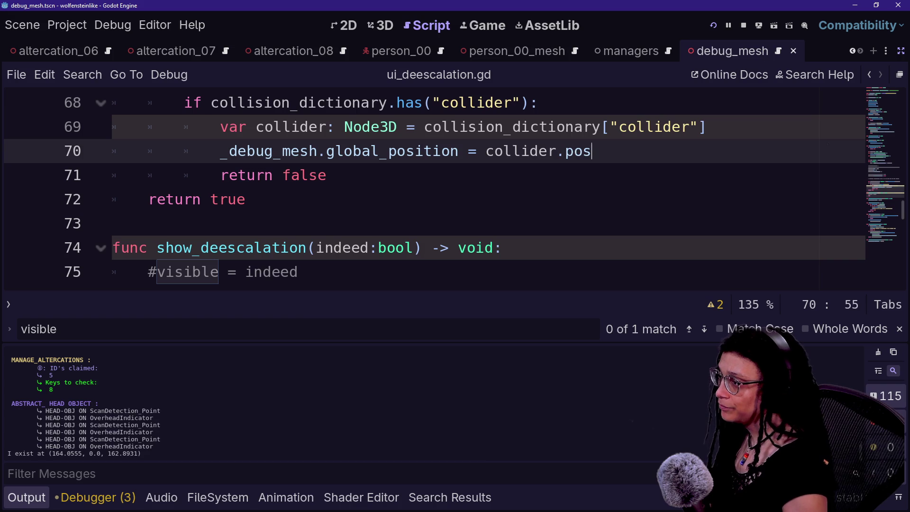
{"action": "type", "text": "it"}
{"action": "key", "text": "BackSpace"}
{"action": "key", "text": "BackSpace"}
{"action": "key", "text": "BackSpace"}
{"action": "key", "text": "BackSpace"}
{"action": "type", "text": "global"}
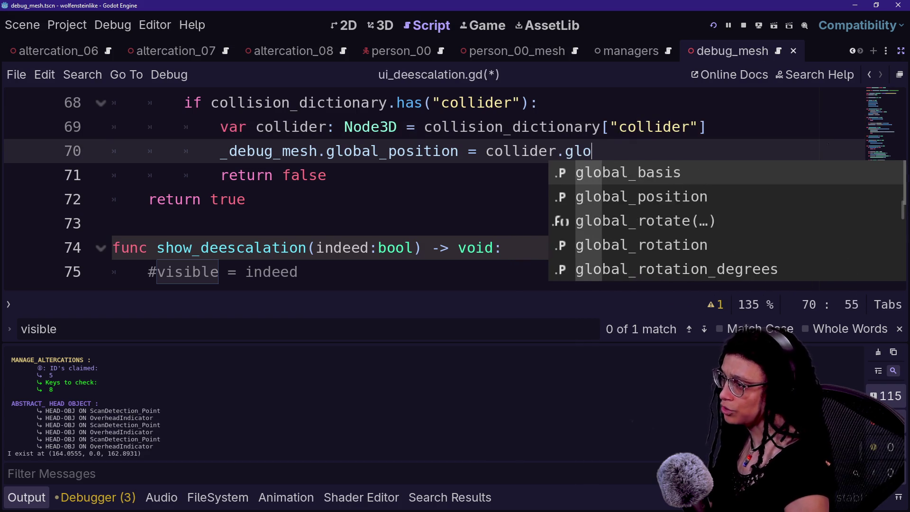
{"action": "type", "text": "_position"}
{"action": "key", "text": "ctrl+s"}
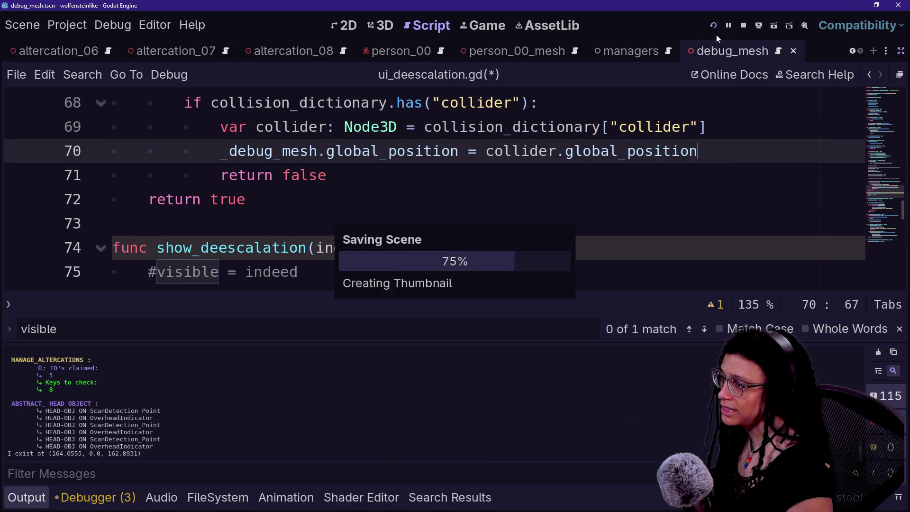
{"action": "left_click", "coordinate": [712, 25]}
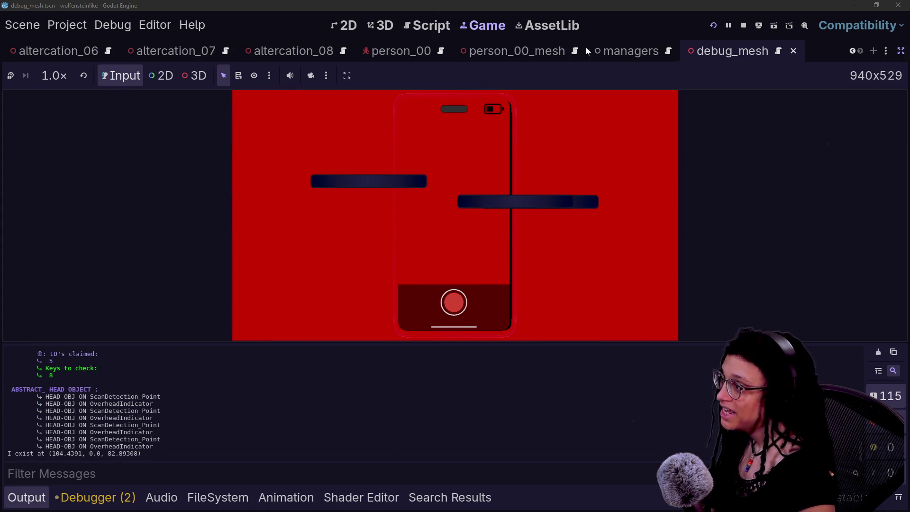
Shrink the sphere mesh to 10 m radius and 20 m height, save, and relaunch the game
{"action": "left_click", "coordinate": [381, 25]}
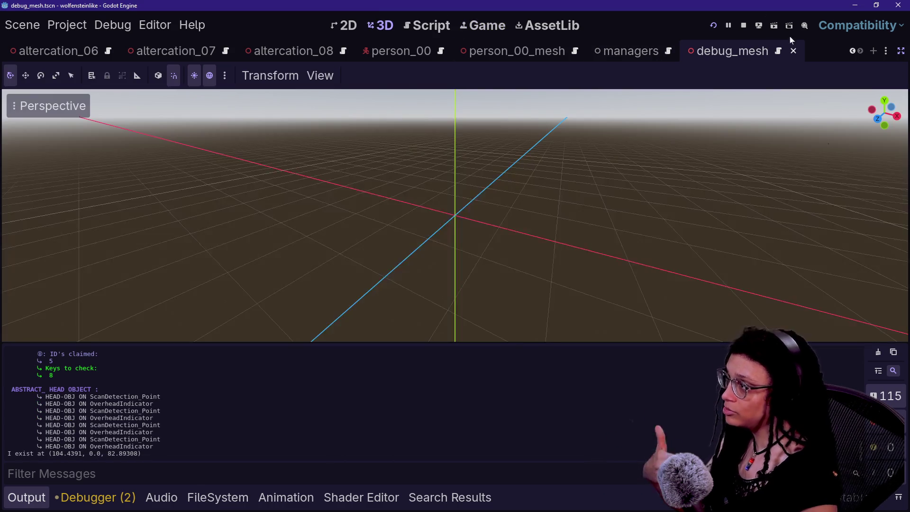
{"action": "left_click", "coordinate": [901, 50]}
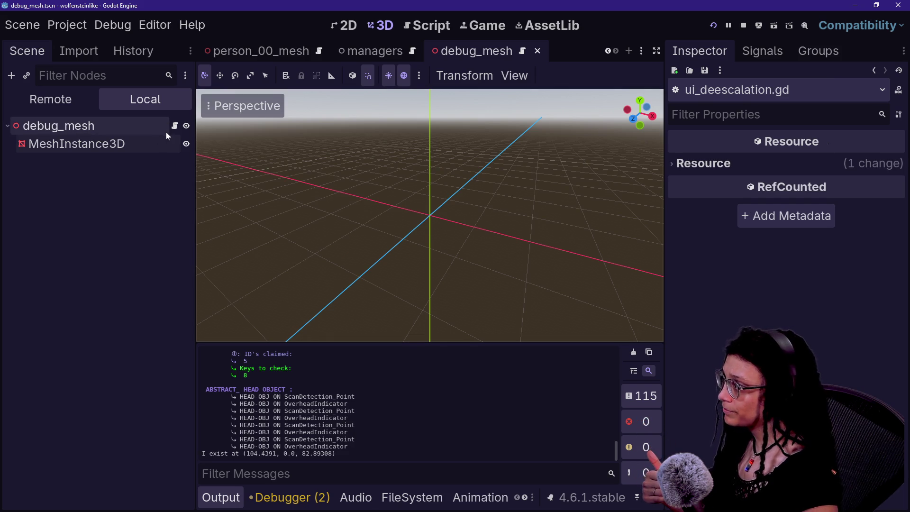
{"action": "double_click", "coordinate": [75, 144]}
{"action": "left_click", "coordinate": [840, 268]}
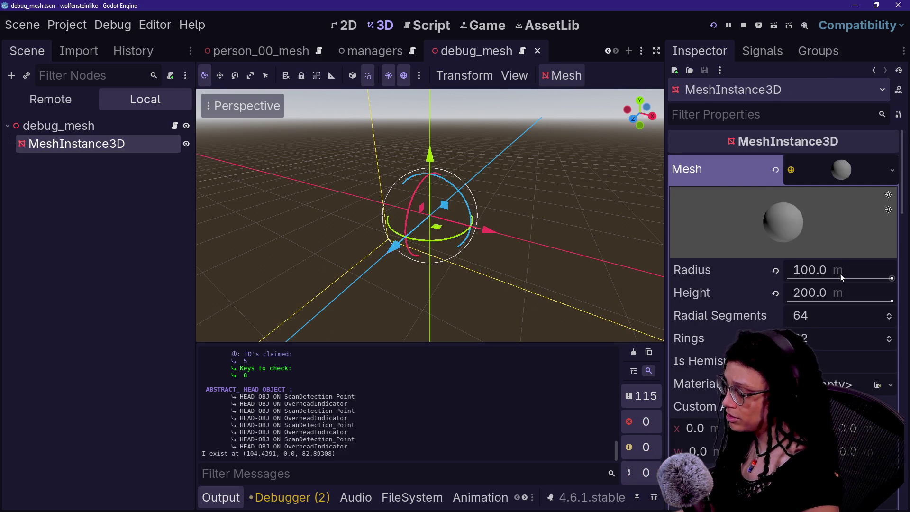
{"action": "type", "text": "10"}
{"action": "key", "text": "Return"}
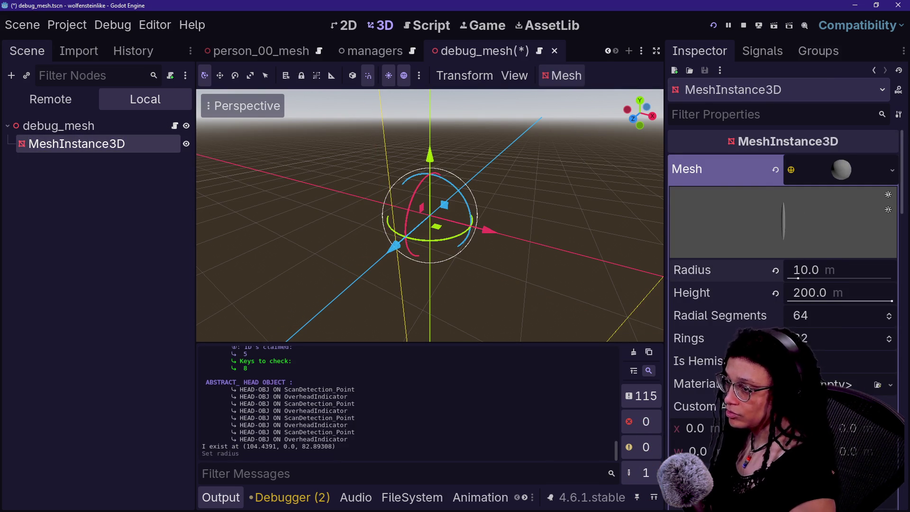
{"action": "left_click", "coordinate": [837, 293]}
{"action": "type", "text": "20"}
{"action": "key", "text": "Return"}
{"action": "key", "text": "ctrl+s"}
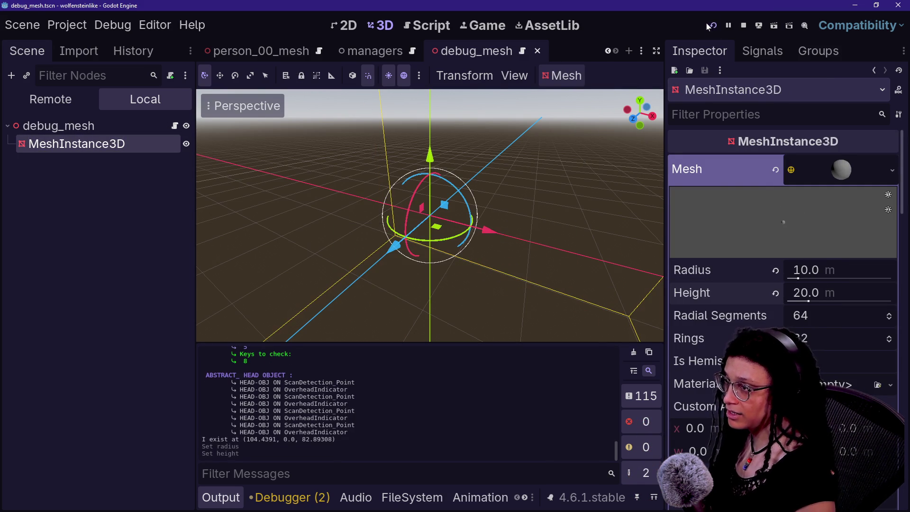
{"action": "left_click", "coordinate": [715, 27]}
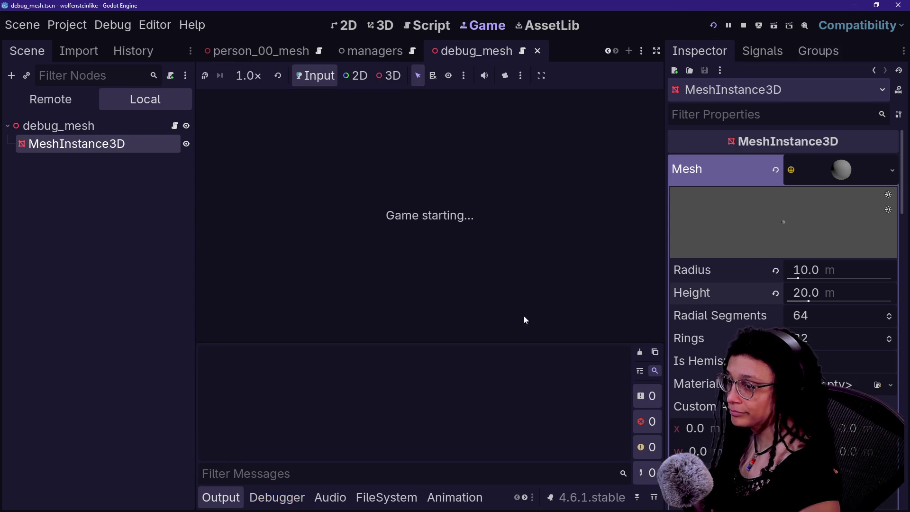
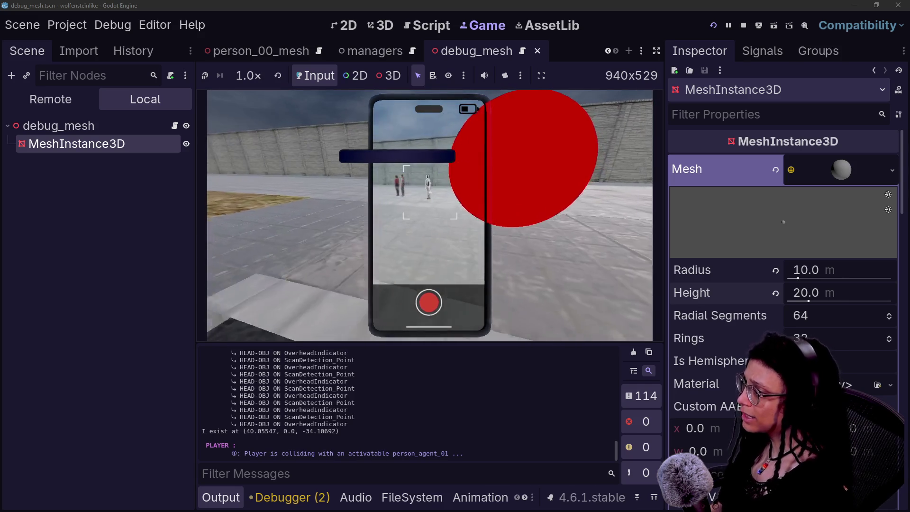
Widen the code view, delete global_position on line 54 of ui_deescalation.gd, and test-run the game
{"action": "left_click", "coordinate": [421, 21]}
{"action": "key", "text": "shift+Left"}
{"action": "key", "text": "shift+Left"}
{"action": "key", "text": "ctrl+shift+F11"}
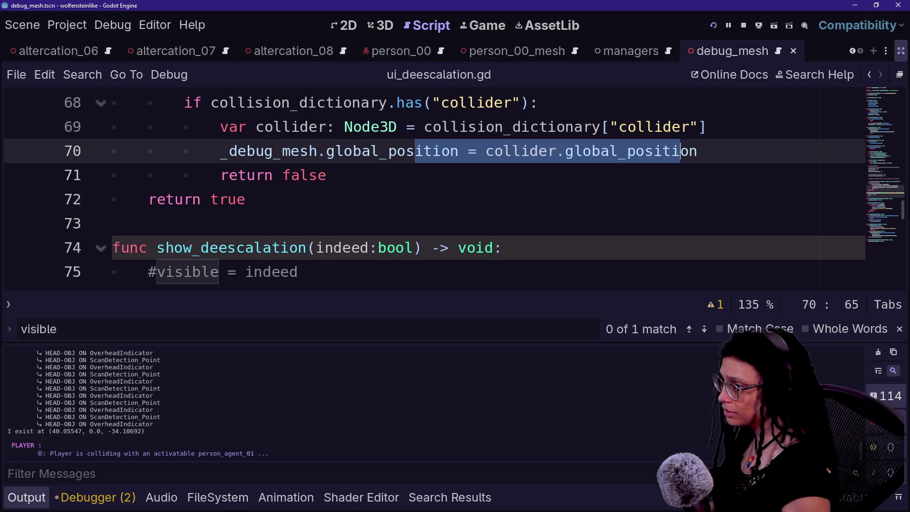
{"action": "key", "text": "ctrl+j"}
{"action": "scroll", "coordinate": [427, 261], "scroll_direction": "up", "scroll_amount": 6}
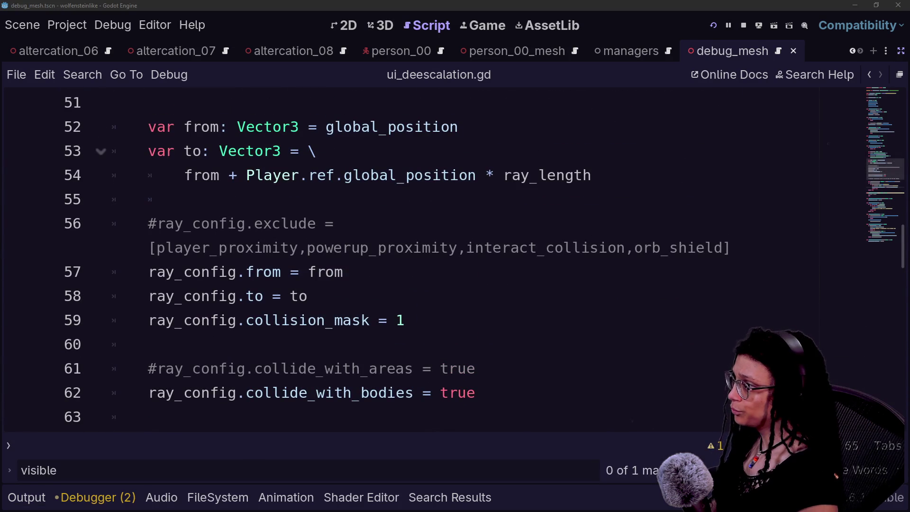
{"action": "double_click", "coordinate": [410, 175]}
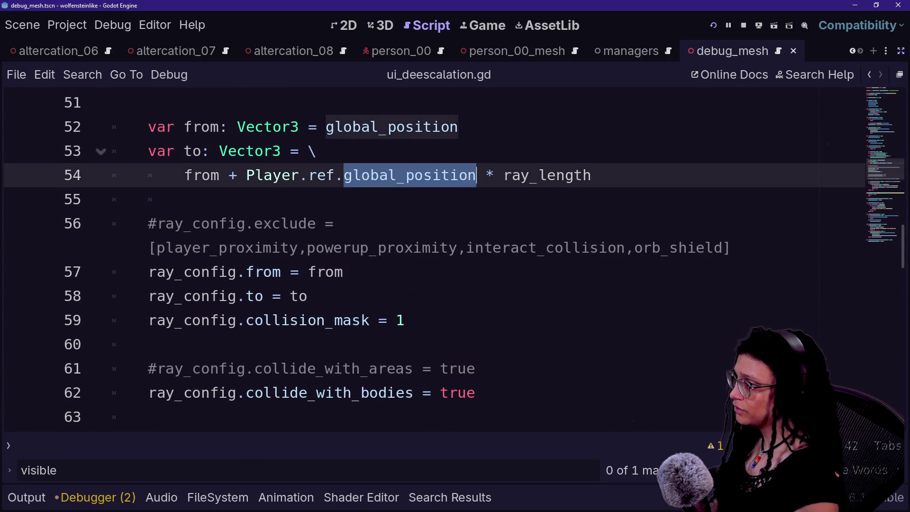
{"action": "key", "text": "BackSpace"}
{"action": "key", "text": "BackSpace"}
{"action": "key", "text": "BackSpace"}
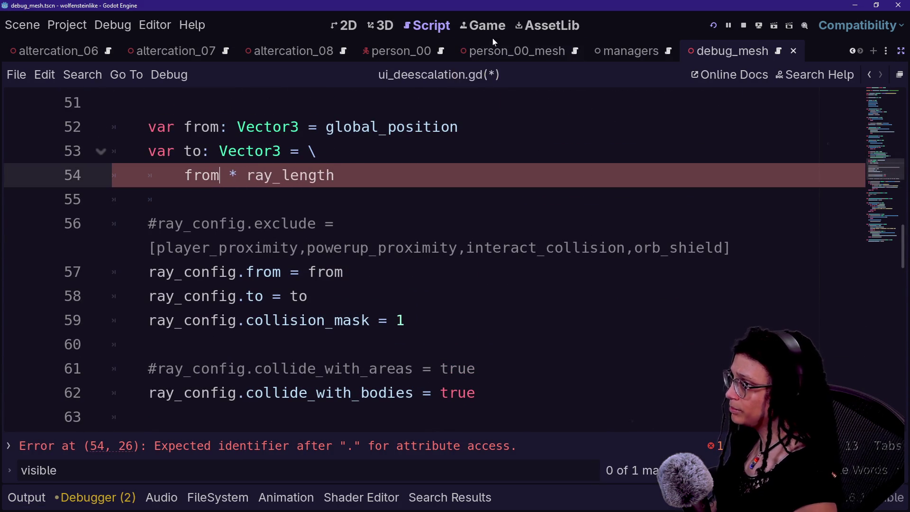
{"action": "key", "text": "F6"}
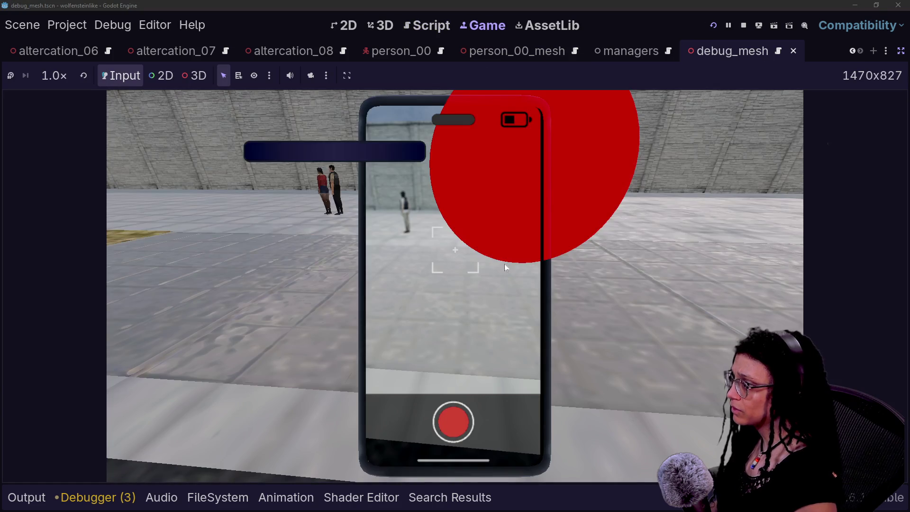
{"action": "left_click", "coordinate": [506, 263]}
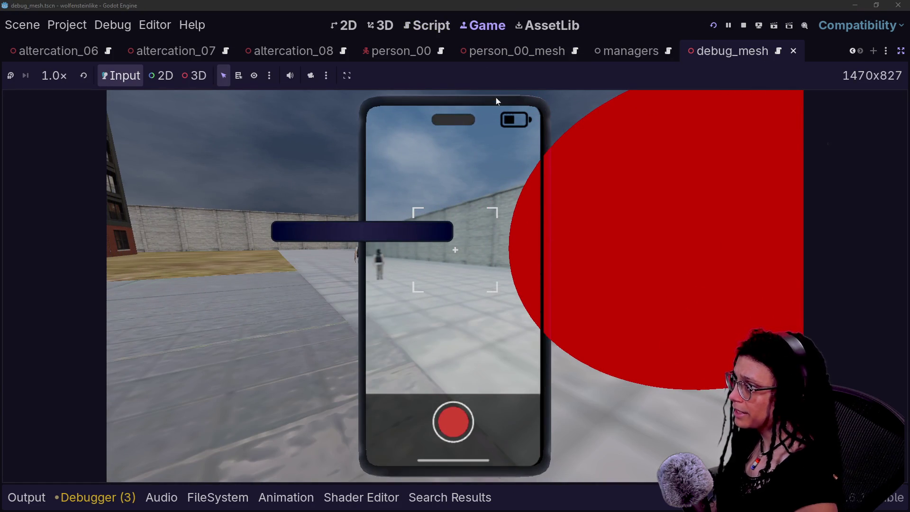
Undo, then remove '+ Player.ref.global_position' so line 54 reads from * ray_length, and save
{"action": "left_click", "coordinate": [429, 26]}
{"action": "key", "text": "ctrl+z"}
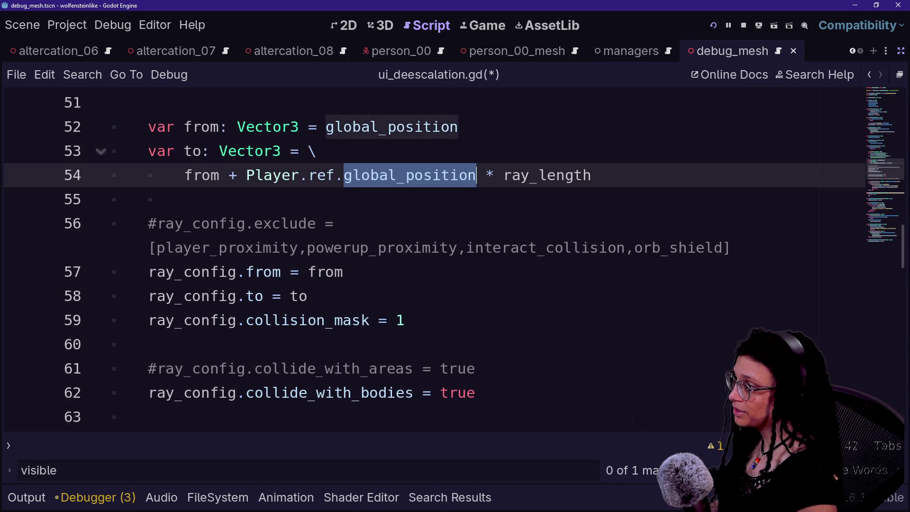
{"action": "left_click", "coordinate": [151, 199]}
{"action": "mouse_move", "coordinate": [475, 174]}
{"action": "left_mouse_down"}
{"action": "mouse_move", "coordinate": [213, 199]}
{"action": "mouse_move", "coordinate": [237, 175]}
{"action": "left_mouse_up"}
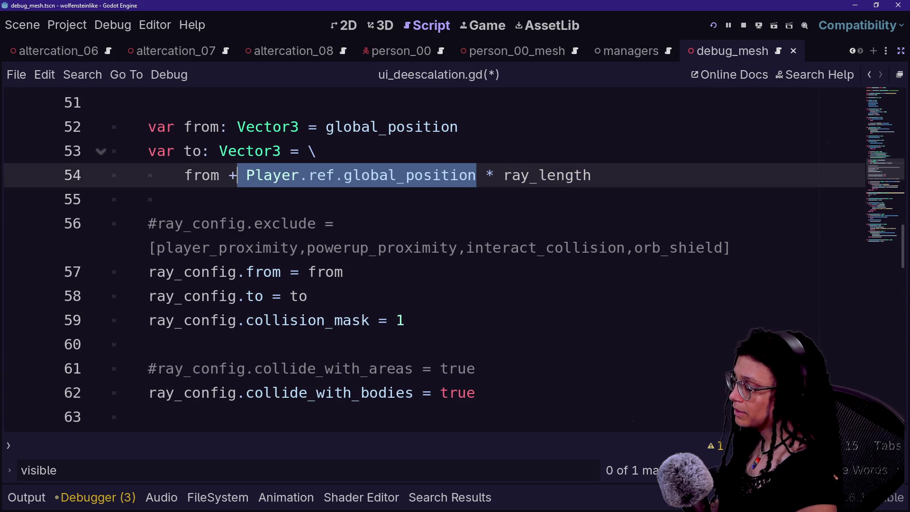
{"action": "key", "text": "BackSpace"}
{"action": "key", "text": "BackSpace"}
{"action": "key", "text": "ctrl+s"}
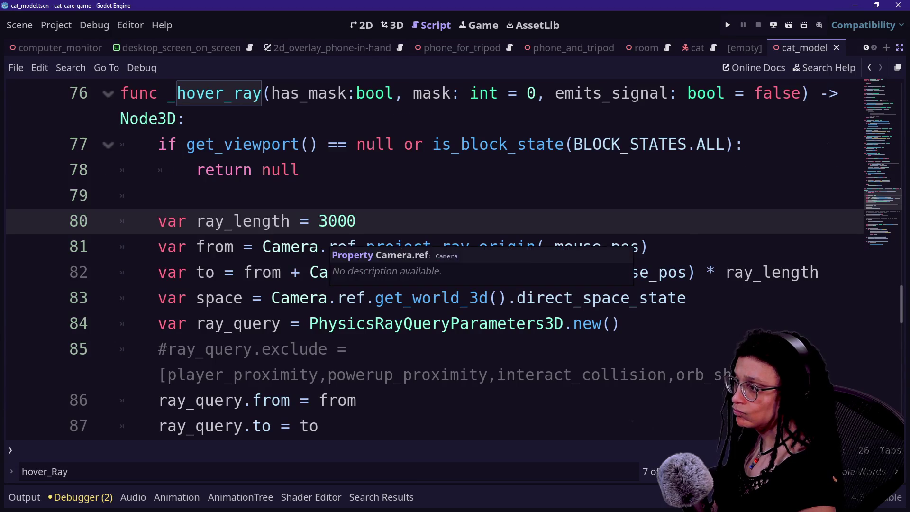
{"action": "scroll", "coordinate": [332, 265], "scroll_direction": "up", "scroll_amount": 8}
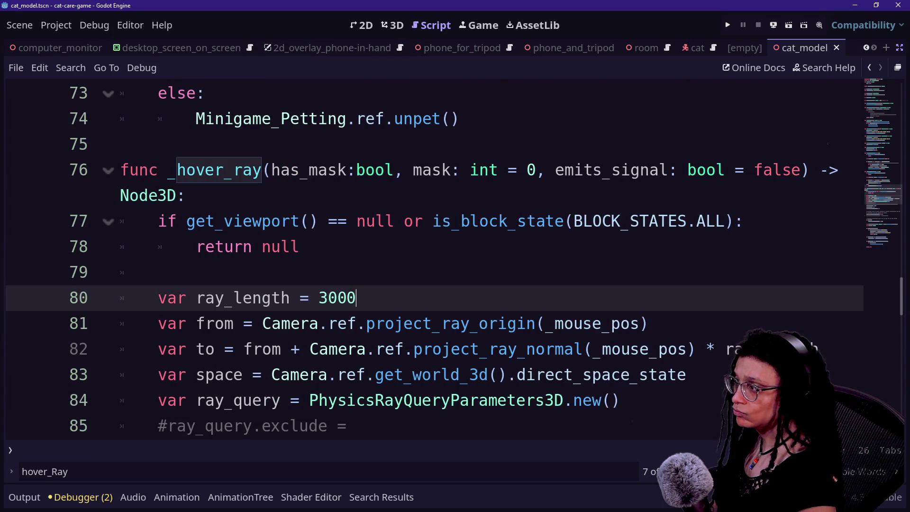
Open the Camera3D documentation for project_ray_origin with the side docks restored
{"action": "scroll", "coordinate": [332, 265], "scroll_direction": "up", "scroll_amount": 7}
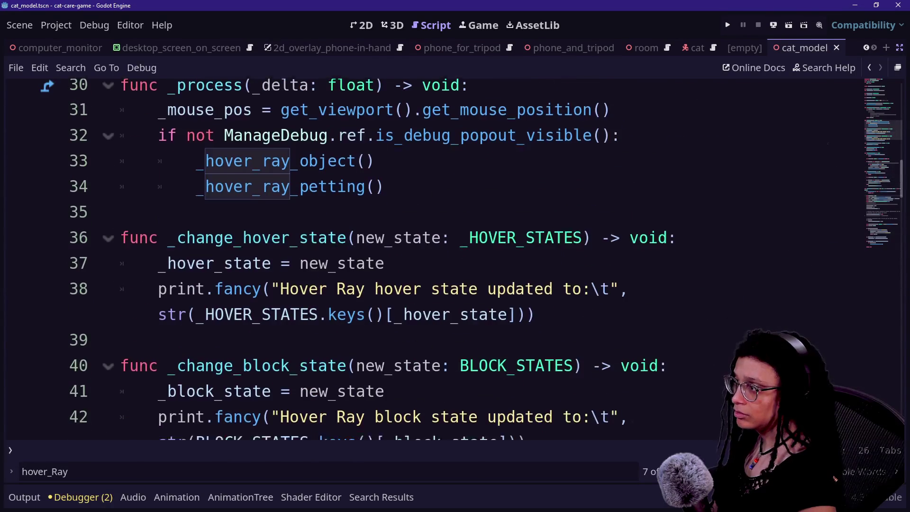
{"action": "scroll", "coordinate": [331, 266], "scroll_direction": "up", "scroll_amount": 4}
{"action": "scroll", "coordinate": [332, 265], "scroll_direction": "down", "scroll_amount": 17}
{"action": "scroll", "coordinate": [455, 260], "scroll_direction": "down", "scroll_amount": 2}
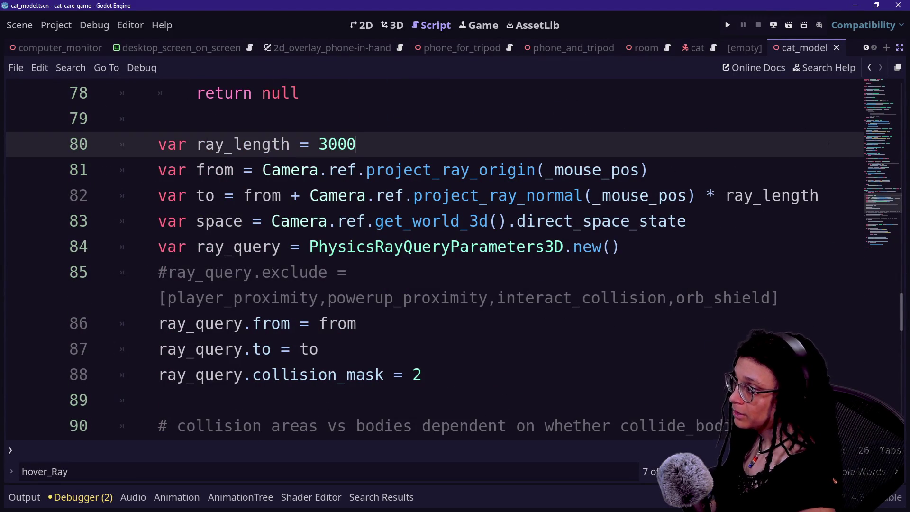
{"action": "left_click", "coordinate": [386, 183], "text": "ctrl"}
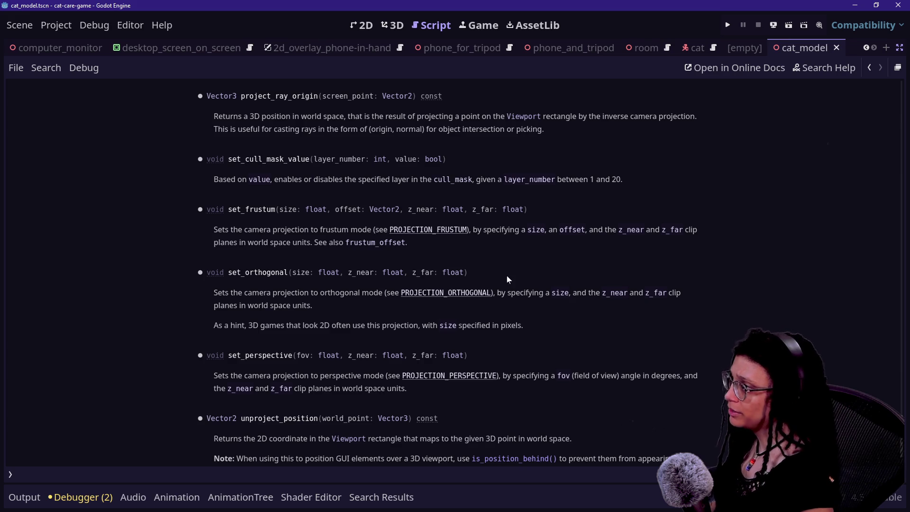
{"action": "left_click", "coordinate": [899, 48]}
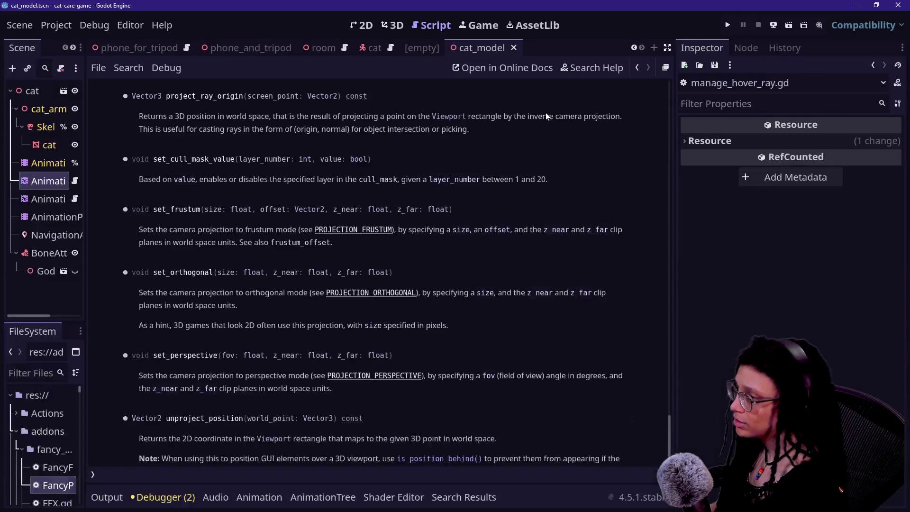
Compare the project_ray_normal and project_ray_origin descriptions, then return to the hover-ray script
{"action": "left_click", "coordinate": [640, 67]}
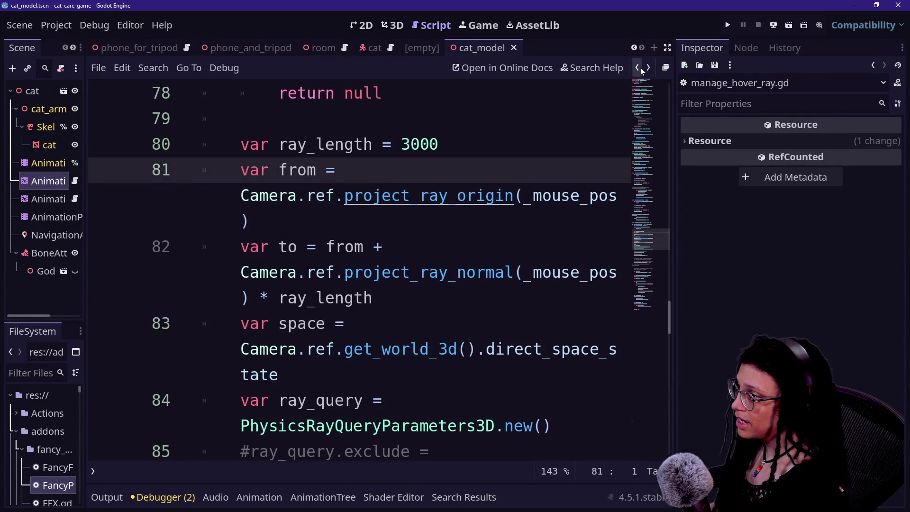
{"action": "left_click", "coordinate": [463, 275], "text": "ctrl"}
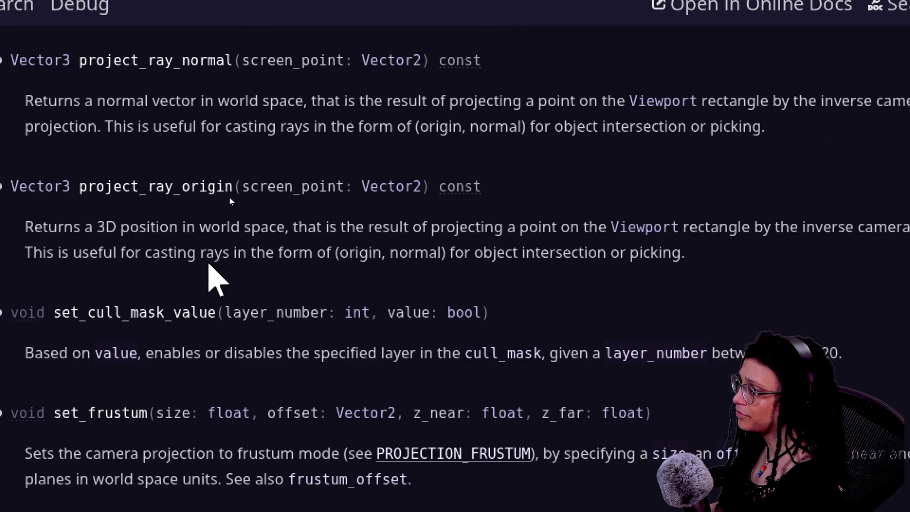
{"action": "left_click_drag", "start_coordinate": [122, 102], "coordinate": [160, 102]}
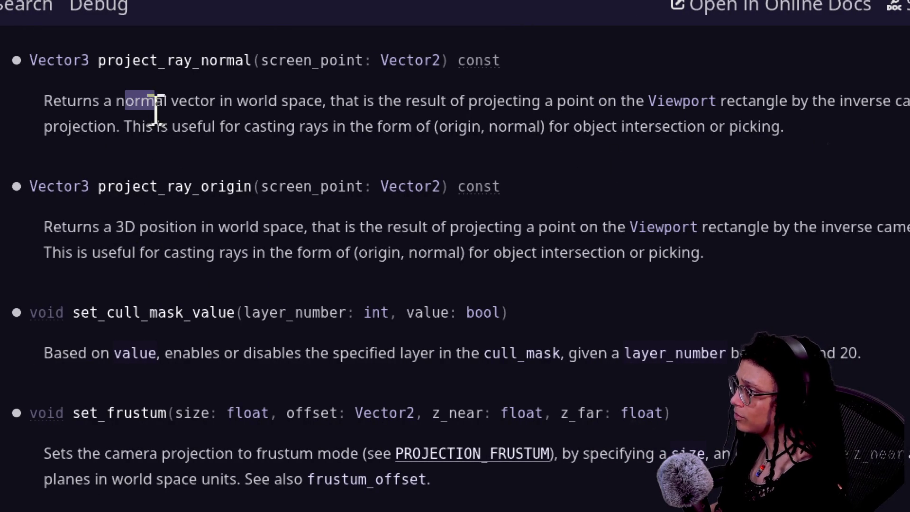
{"action": "left_click_drag", "start_coordinate": [143, 227], "coordinate": [180, 227]}
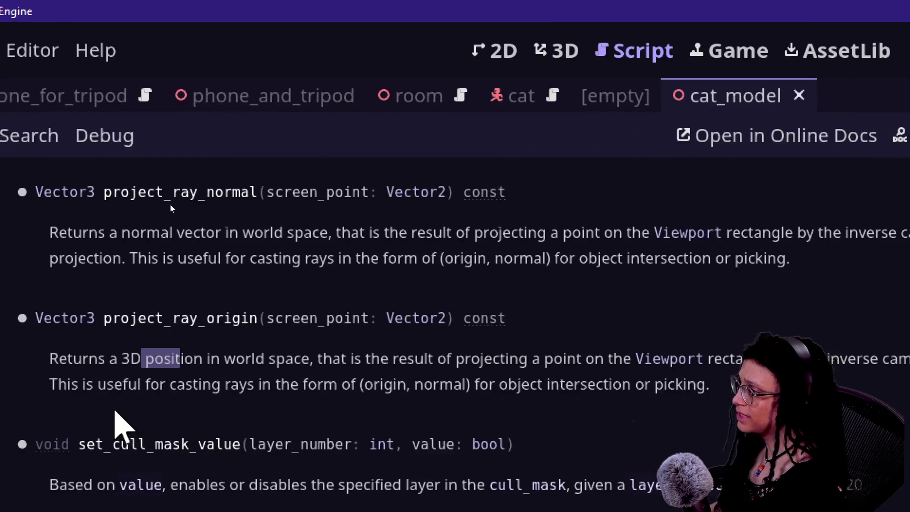
{"action": "left_click", "coordinate": [269, 319]}
{"action": "left_click_drag", "start_coordinate": [221, 233], "coordinate": [263, 232]}
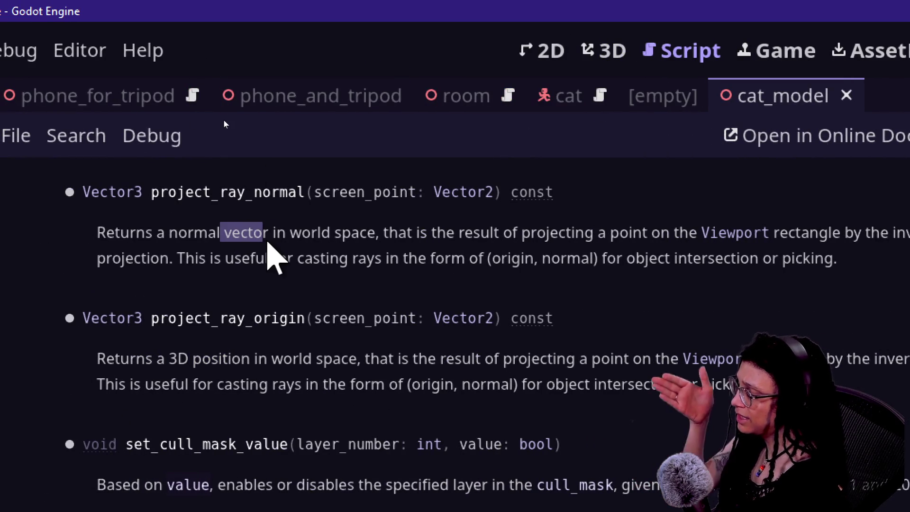
{"action": "left_click", "coordinate": [268, 240]}
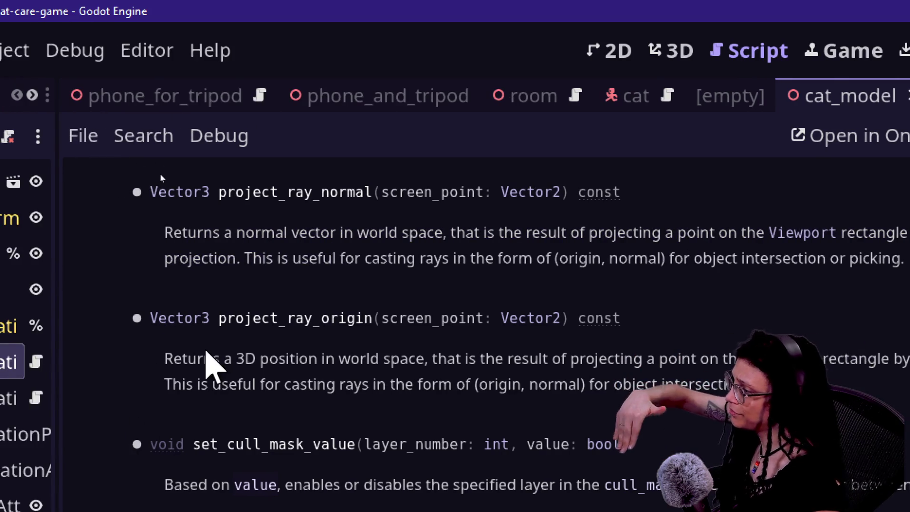
{"action": "left_click_drag", "start_coordinate": [165, 359], "coordinate": [305, 361]}
{"action": "left_click", "coordinate": [334, 374]}
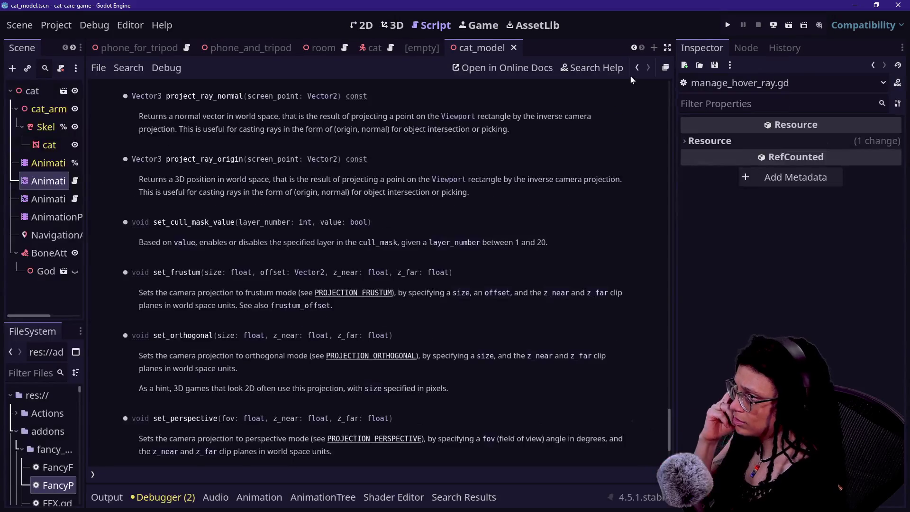
{"action": "left_click", "coordinate": [636, 69]}
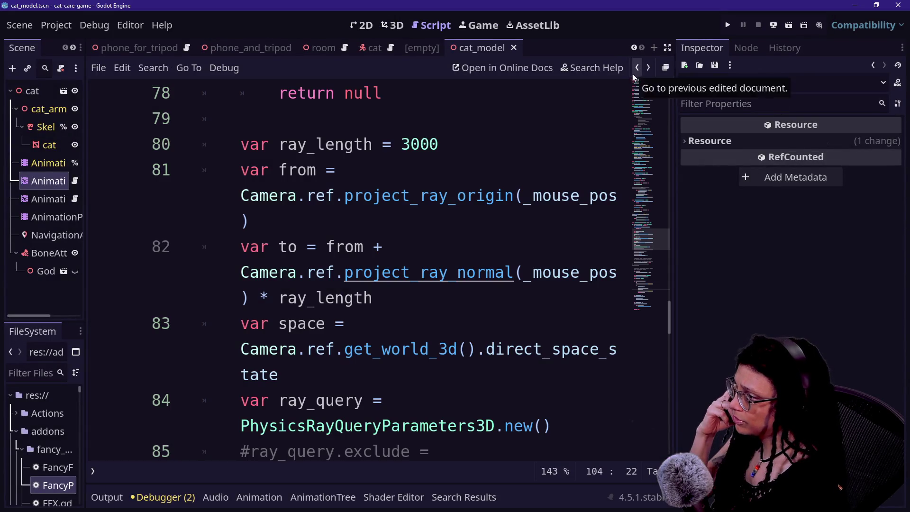
Hide the side docks and step through the ray query lines around ray_length
{"action": "key", "text": "ctrl+shift+F11"}
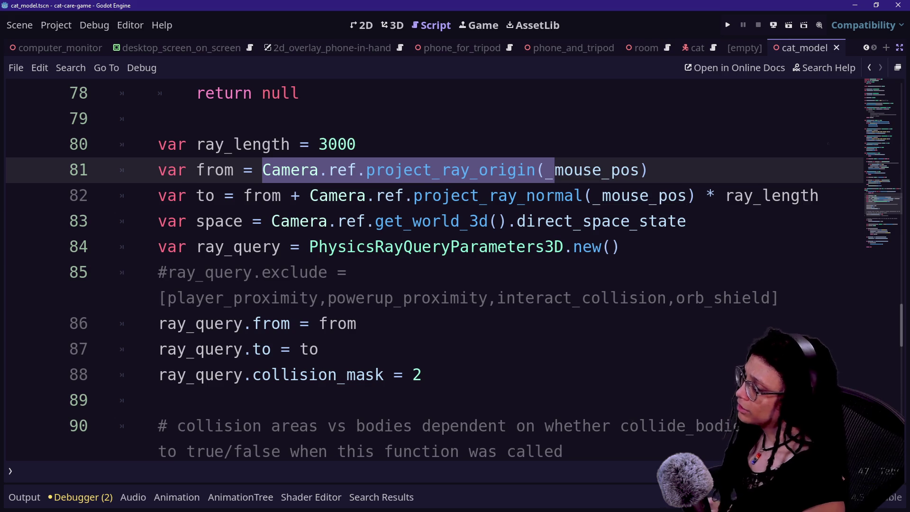
{"action": "left_click", "coordinate": [311, 196]}
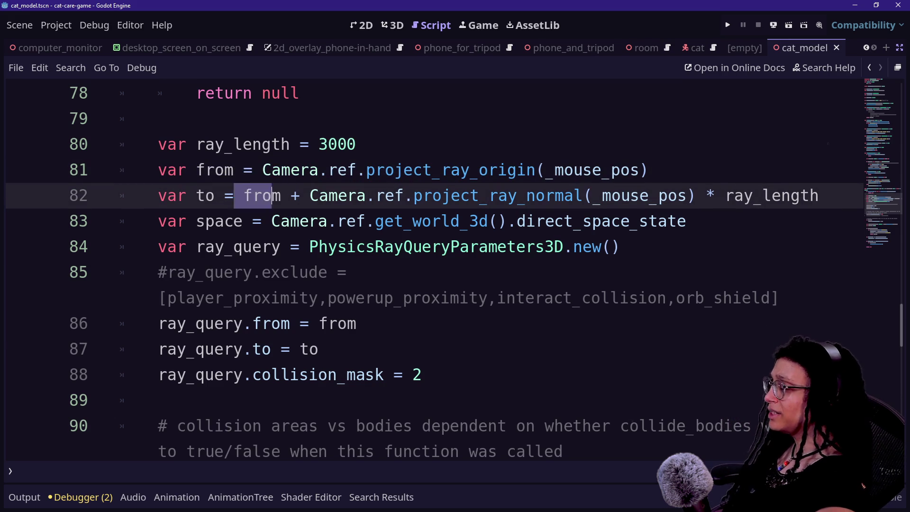
{"action": "key", "text": "Down"}
{"action": "key", "text": "Down"}
{"action": "key", "text": "Down"}
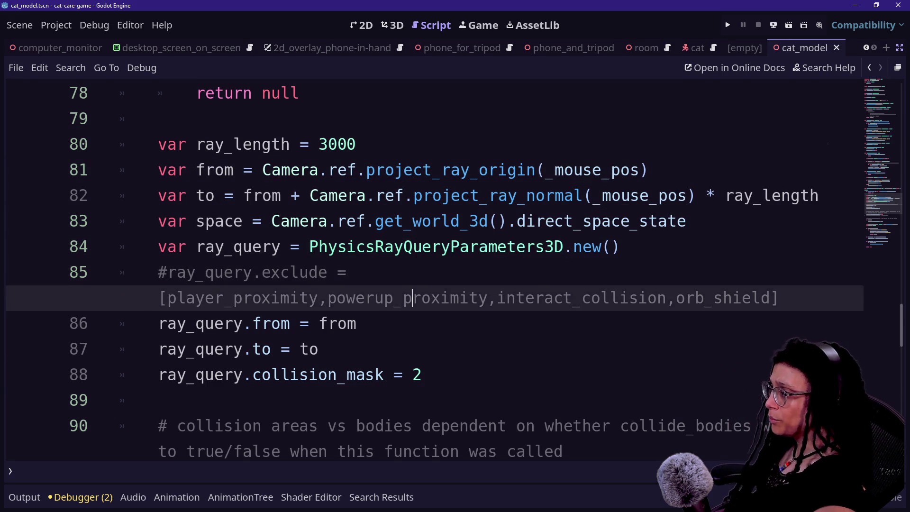
{"action": "key", "text": "Down"}
{"action": "key", "text": "Down"}
{"action": "key", "text": "Down"}
{"action": "key", "text": "Up"}
{"action": "key", "text": "Up"}
{"action": "key", "text": "Up"}
{"action": "key", "text": "Up"}
{"action": "key", "text": "Up"}
{"action": "key", "text": "Up"}
{"action": "key", "text": "Up"}
{"action": "key", "text": "Up"}
{"action": "key", "text": "Up"}
{"action": "key", "text": "Down"}
{"action": "key", "text": "Down"}
{"action": "key", "text": "Down"}
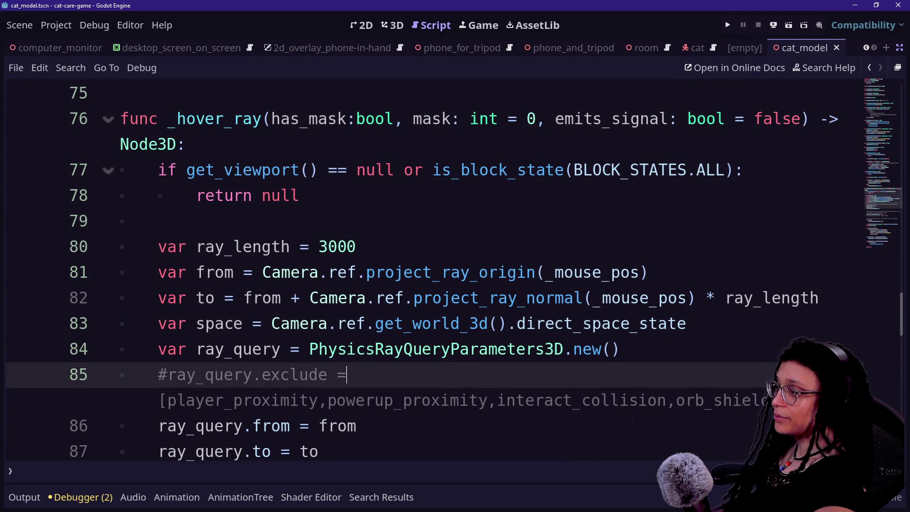
Select the project_ray_origin and project_ray_normal calls on lines 81 and 82
{"action": "left_click", "coordinate": [545, 272]}
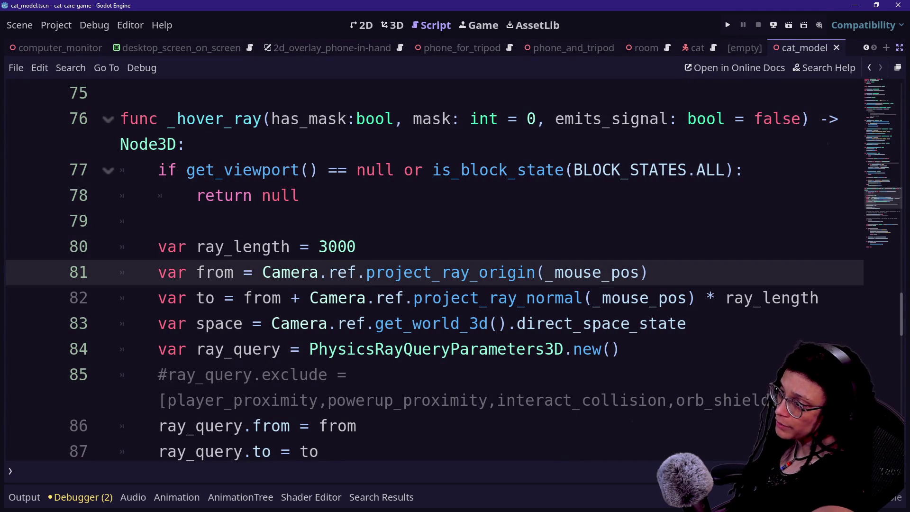
{"action": "key", "text": "ctrl+shift+Right"}
{"action": "key", "text": "ctrl+shift+Right"}
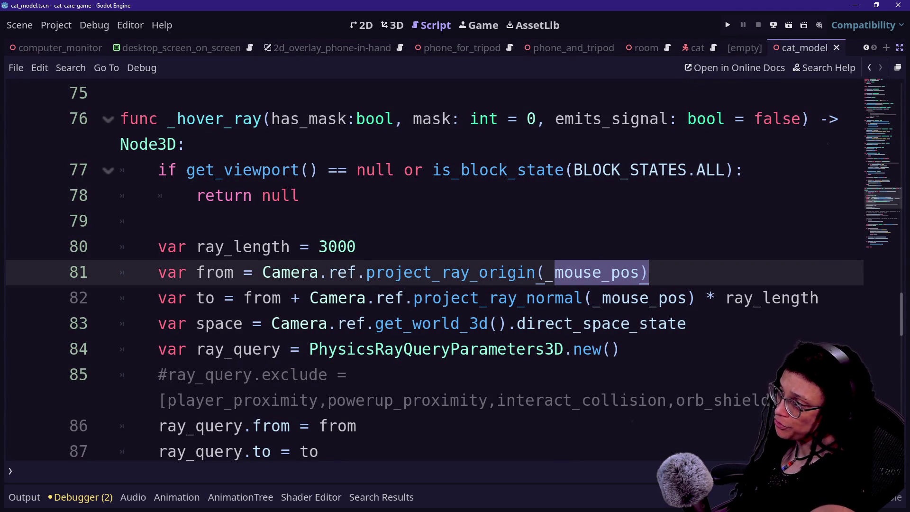
{"action": "left_click_drag", "start_coordinate": [620, 272], "coordinate": [271, 272]}
{"action": "left_click_drag", "start_coordinate": [310, 298], "coordinate": [583, 298]}
{"action": "left_click_drag", "start_coordinate": [263, 272], "coordinate": [498, 272]}
{"action": "left_click", "coordinate": [224, 272]}
{"action": "left_click_drag", "start_coordinate": [251, 272], "coordinate": [635, 272]}
{"action": "left_click", "coordinate": [611, 273]}
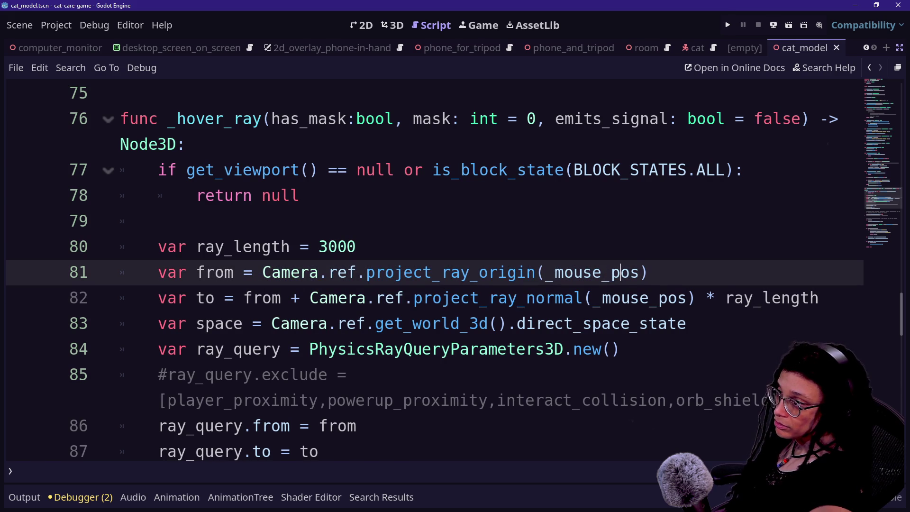
{"action": "mouse_move", "coordinate": [425, 271]}
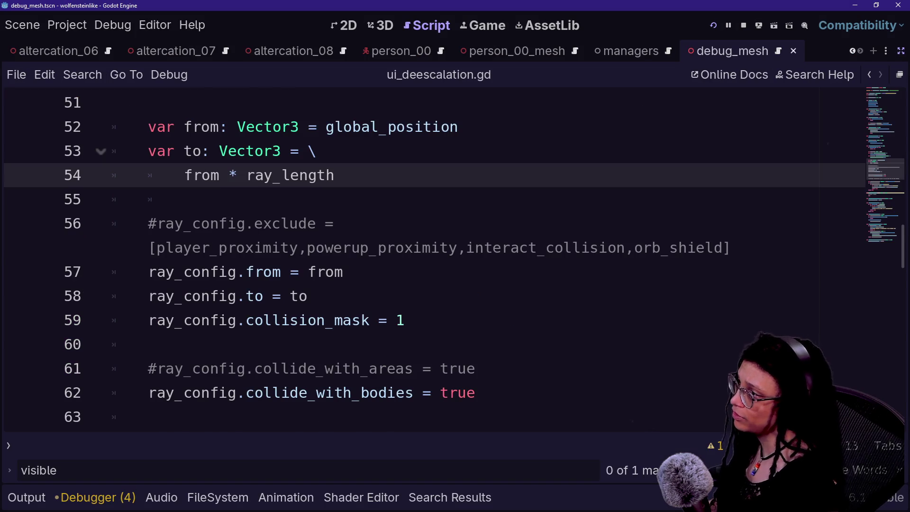
Paste '+ Player.ref.global_position' into line 54 and over global_position on line 52, then save
{"action": "scroll", "coordinate": [426, 265], "scroll_direction": "up", "scroll_amount": 2}
{"action": "scroll", "coordinate": [427, 265], "scroll_direction": "up", "scroll_amount": 10}
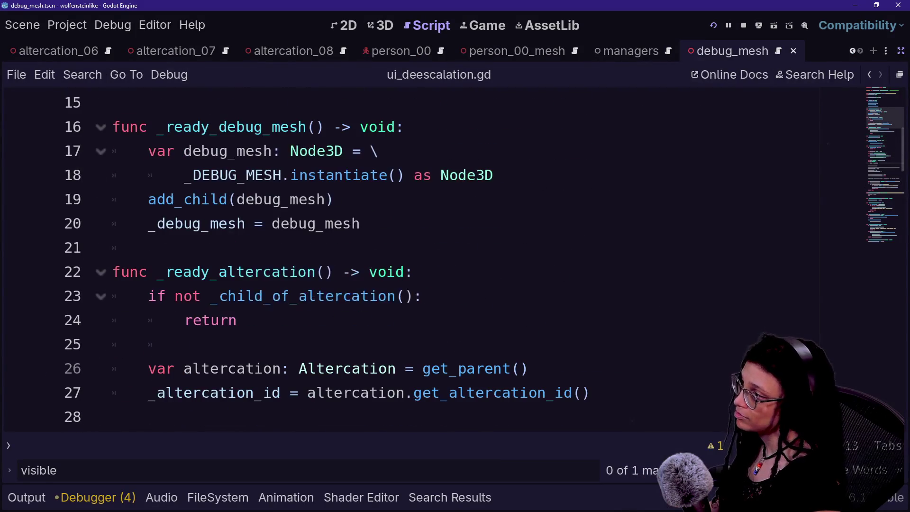
{"action": "scroll", "coordinate": [427, 265], "scroll_direction": "up", "scroll_amount": 2}
{"action": "scroll", "coordinate": [426, 266], "scroll_direction": "down", "scroll_amount": 13}
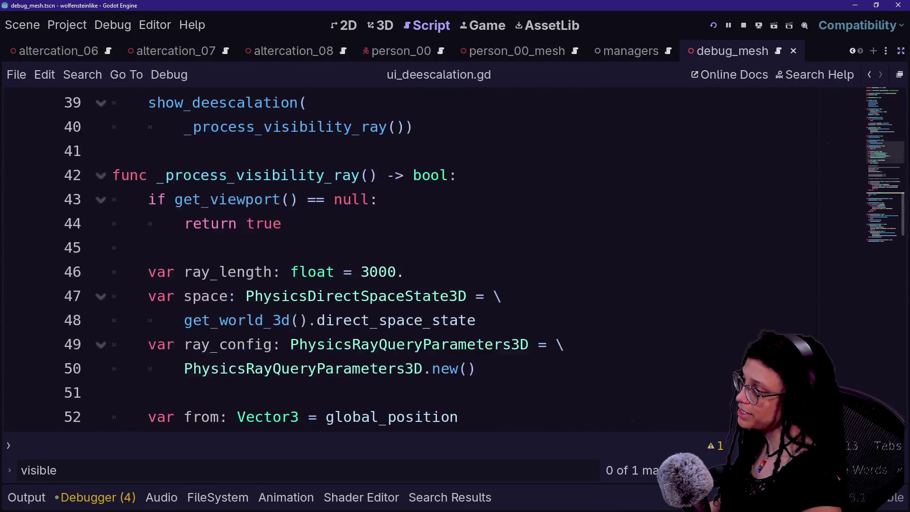
{"action": "left_click", "coordinate": [227, 247]}
{"action": "type", "text": "+ Player.ref.global_position"}
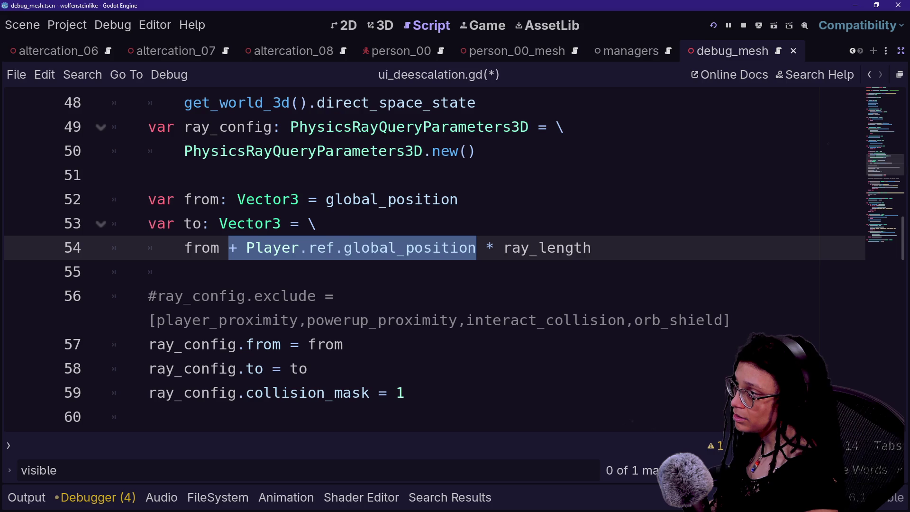
{"action": "double_click", "coordinate": [391, 199]}
{"action": "type", "text": "+ Player.ref.global_position"}
{"action": "key", "text": "ctrl+s"}
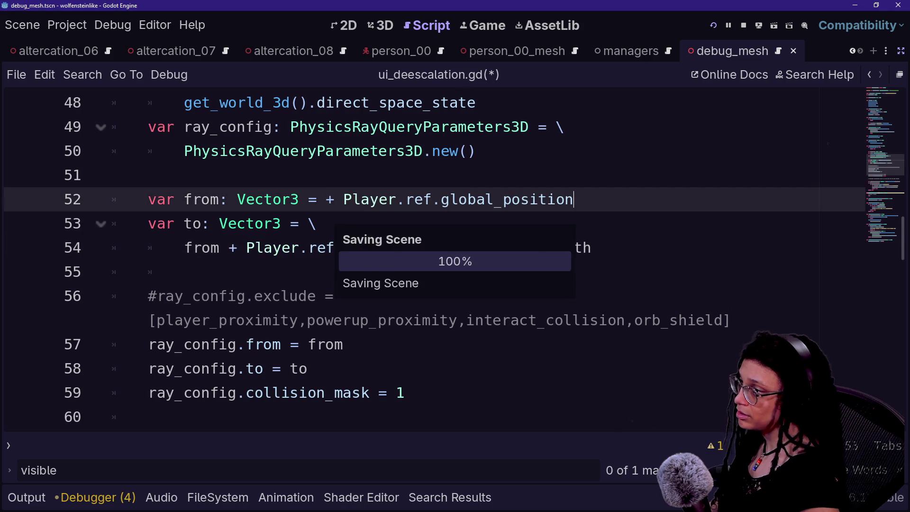
Remove the stray plus on line 52, save again, and view the running game
{"action": "key", "text": "Delete"}
{"action": "key", "text": "BackSpace"}
{"action": "key", "text": "BackSpace"}
{"action": "type", "text": "P"}
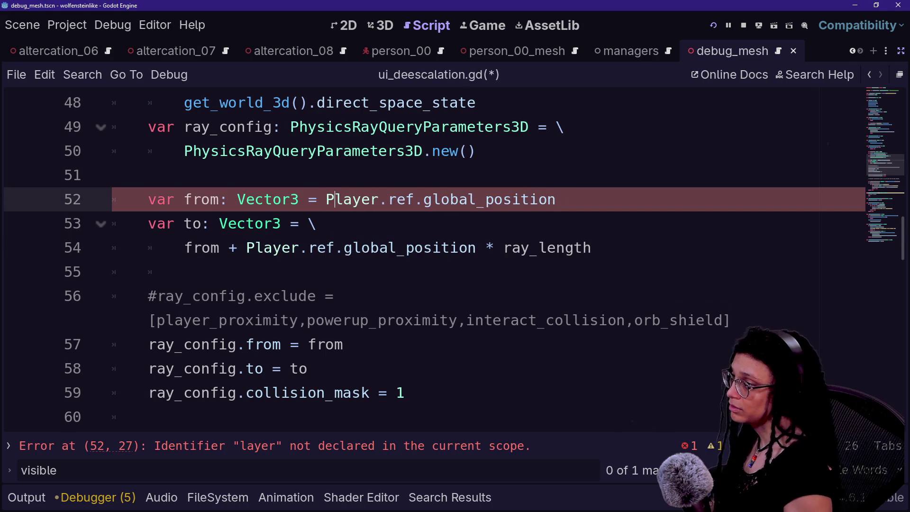
{"action": "key", "text": "ctrl+s"}
{"action": "left_click", "coordinate": [465, 23]}
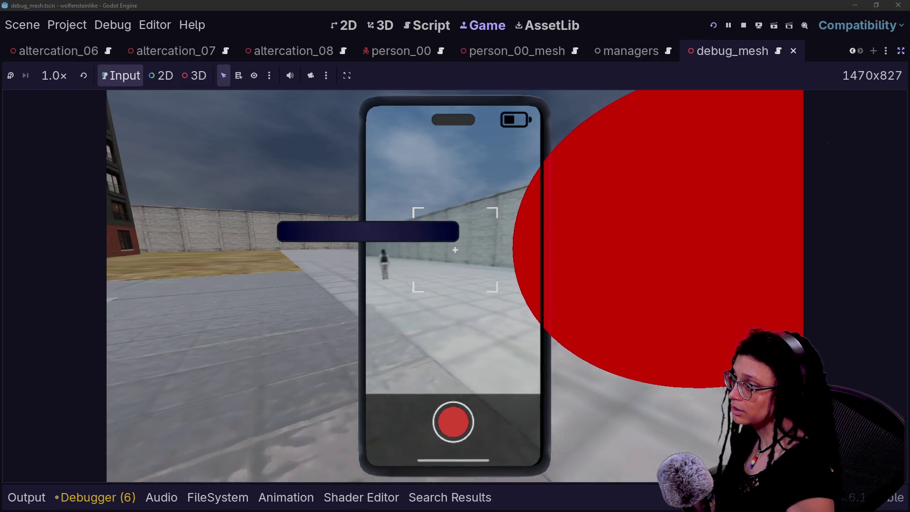
Restart the game, toggle Input and the free 3D camera, then open player.tscn with docks showing
{"action": "left_click", "coordinate": [709, 32]}
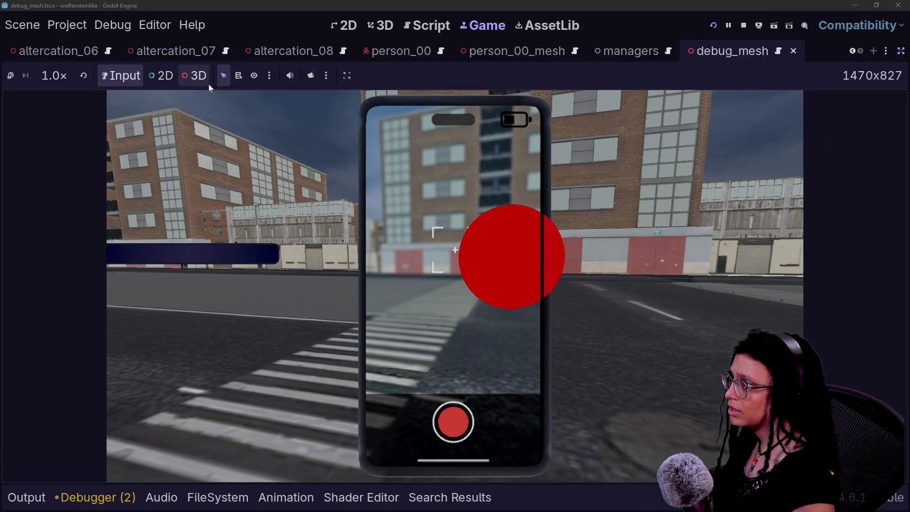
{"action": "left_click", "coordinate": [106, 76]}
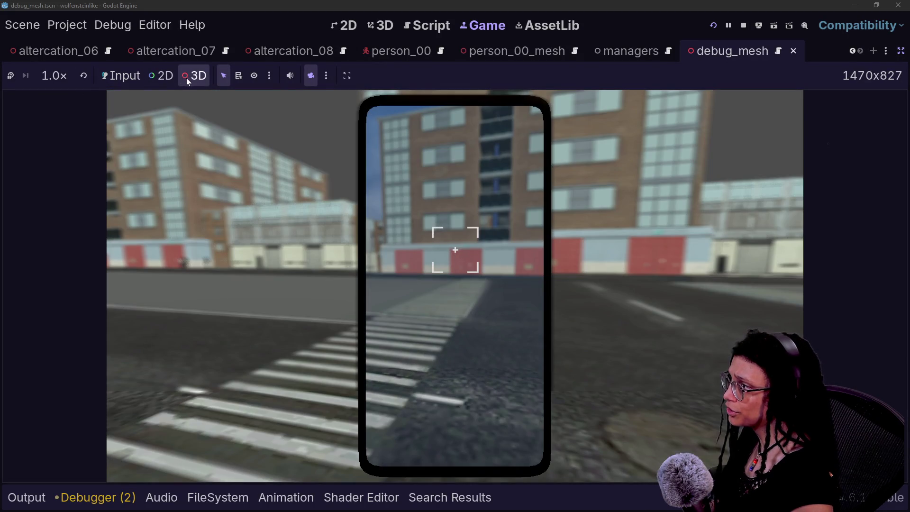
{"action": "left_click", "coordinate": [192, 76]}
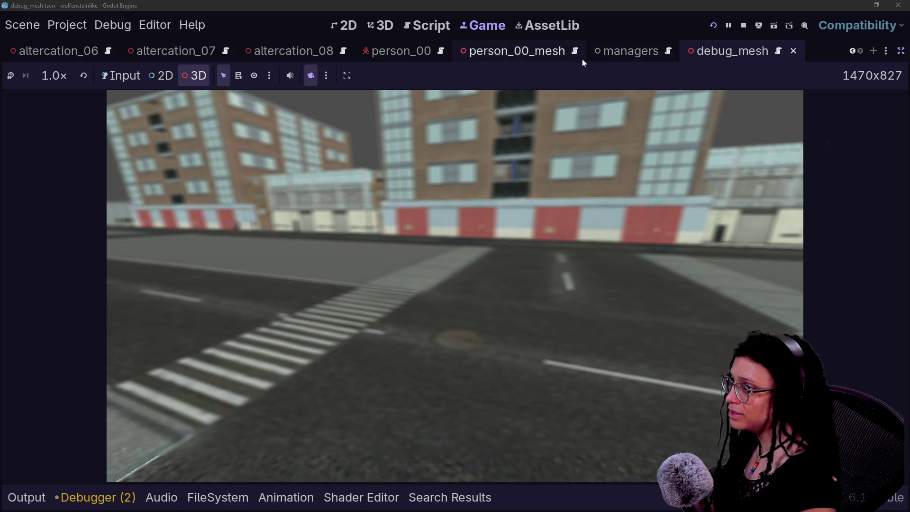
{"action": "scroll", "coordinate": [582, 59], "scroll_direction": "up", "scroll_amount": 5}
{"action": "left_click", "coordinate": [90, 52]}
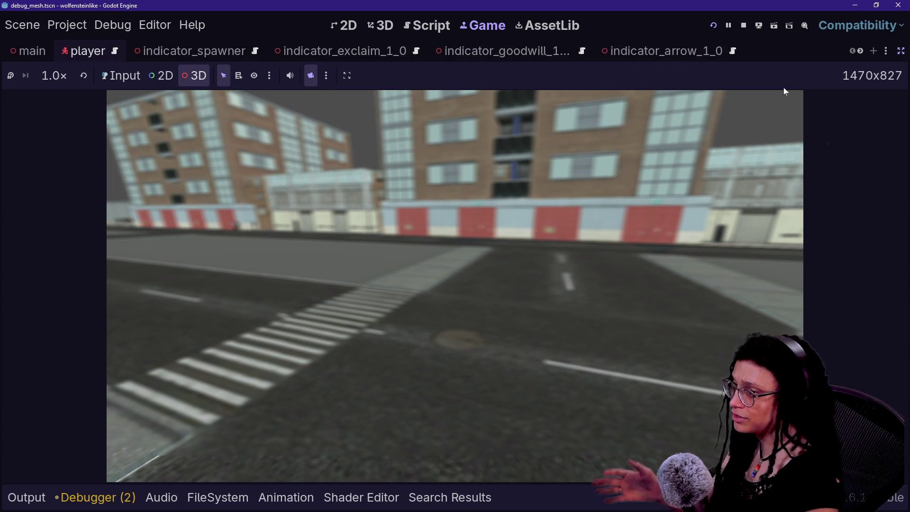
{"action": "left_click", "coordinate": [901, 50]}
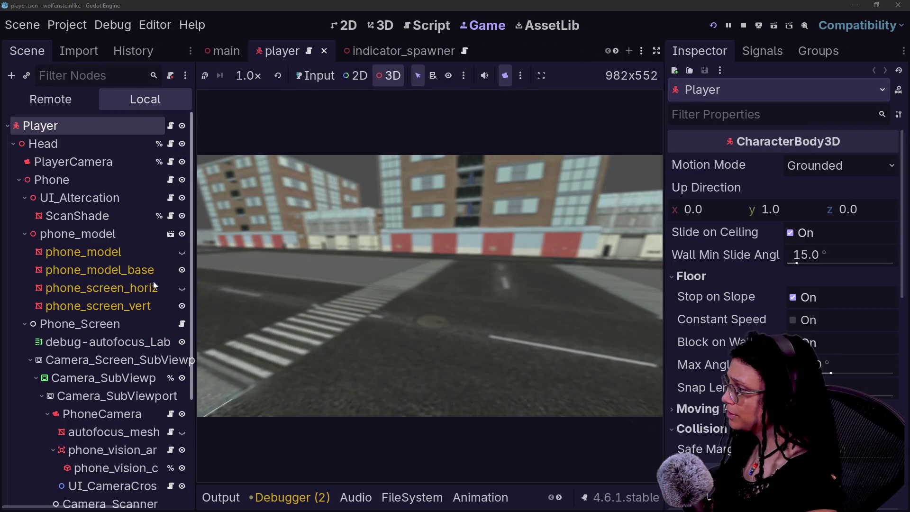
Toggle autofocus_mesh visibility, pick a collision shape in the game, and return to the 3D editor
{"action": "left_click", "coordinate": [183, 432]}
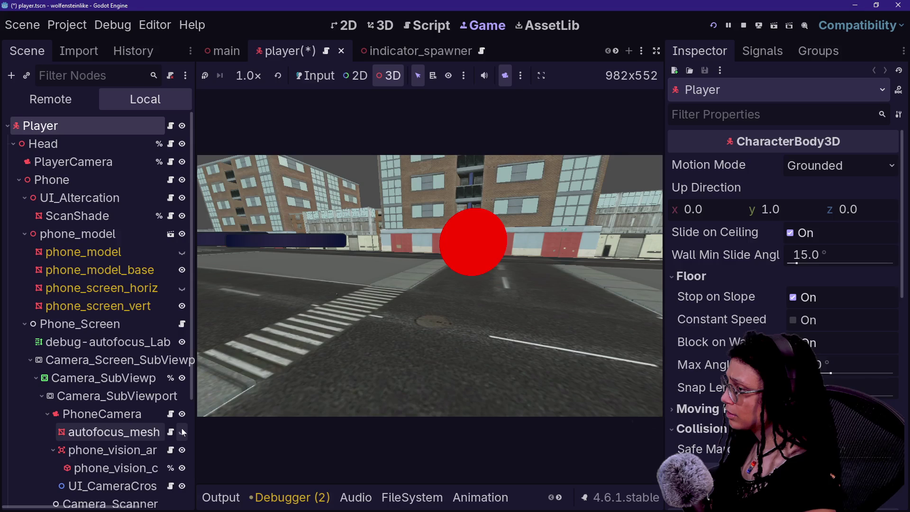
{"action": "left_click", "coordinate": [182, 432]}
{"action": "left_click", "coordinate": [408, 269]}
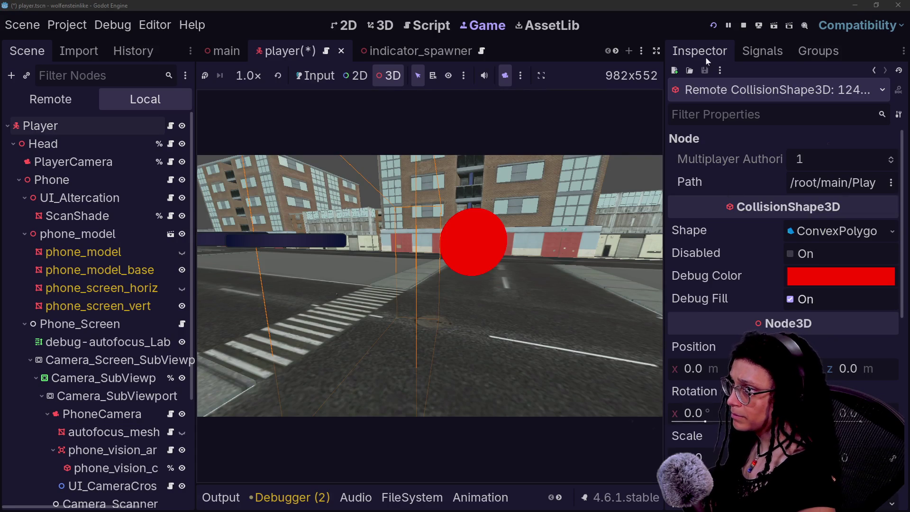
{"action": "left_click", "coordinate": [658, 50]}
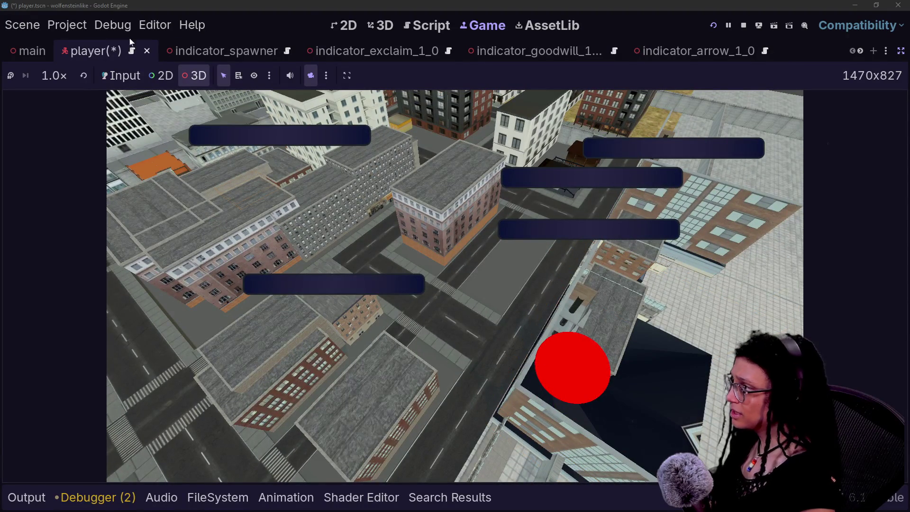
{"action": "left_click", "coordinate": [380, 25]}
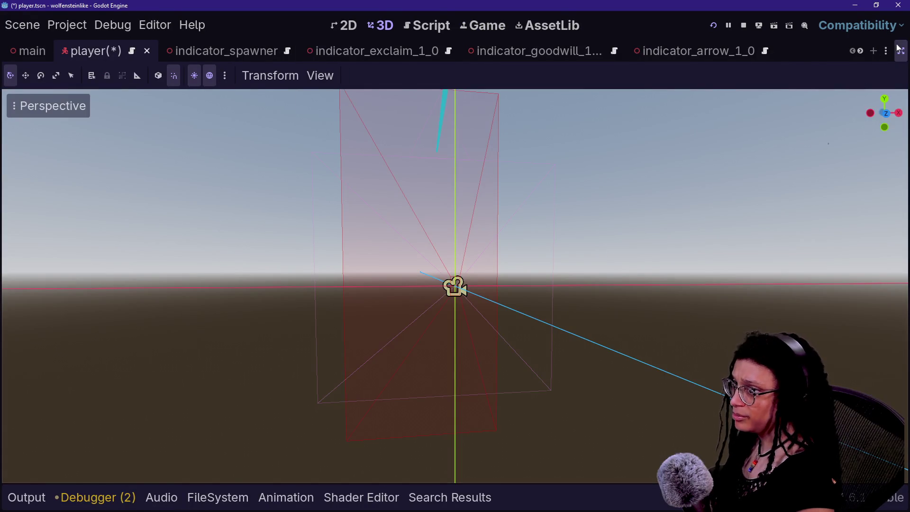
{"action": "left_click", "coordinate": [901, 51]}
{"action": "scroll", "coordinate": [111, 406], "scroll_direction": "down", "scroll_amount": 3}
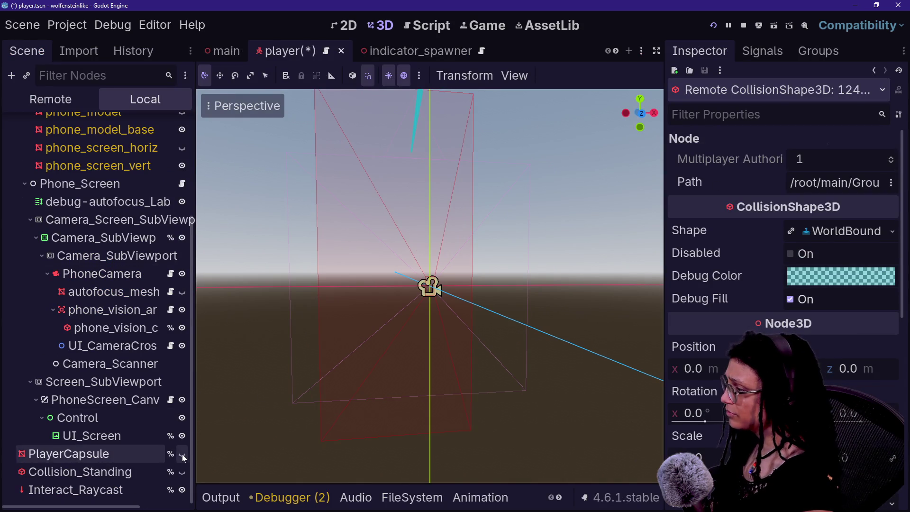
Make PlayerCapsule visible, save and run with F5, and select the capsule in the running game
{"action": "left_click", "coordinate": [182, 453]}
{"action": "key", "text": "F5"}
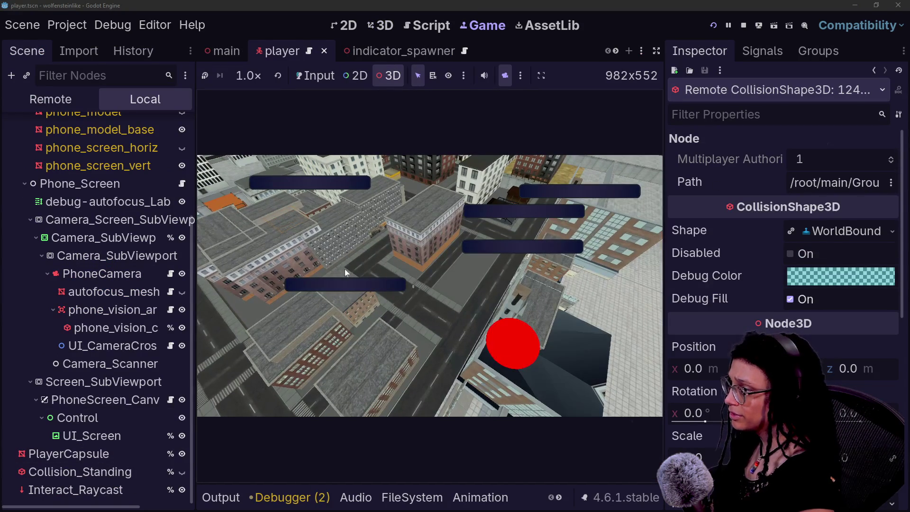
{"action": "left_click", "coordinate": [376, 266]}
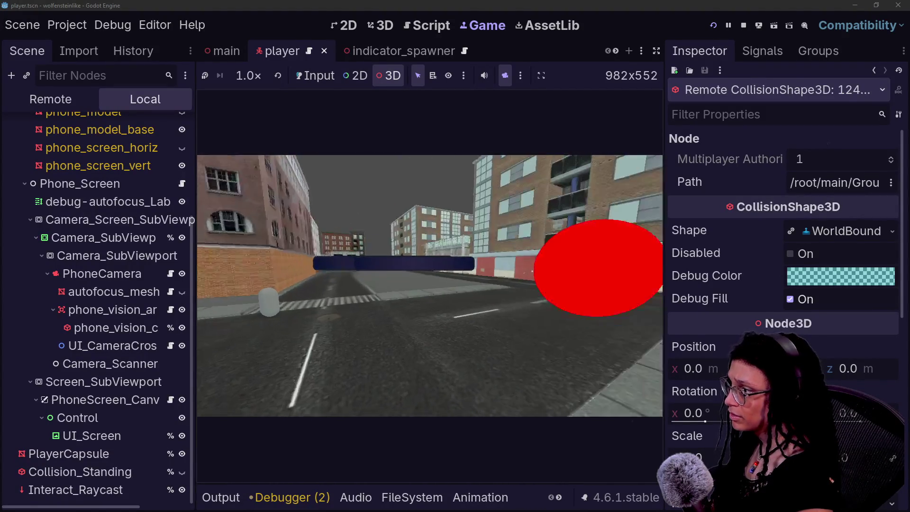
{"action": "left_click", "coordinate": [371, 270]}
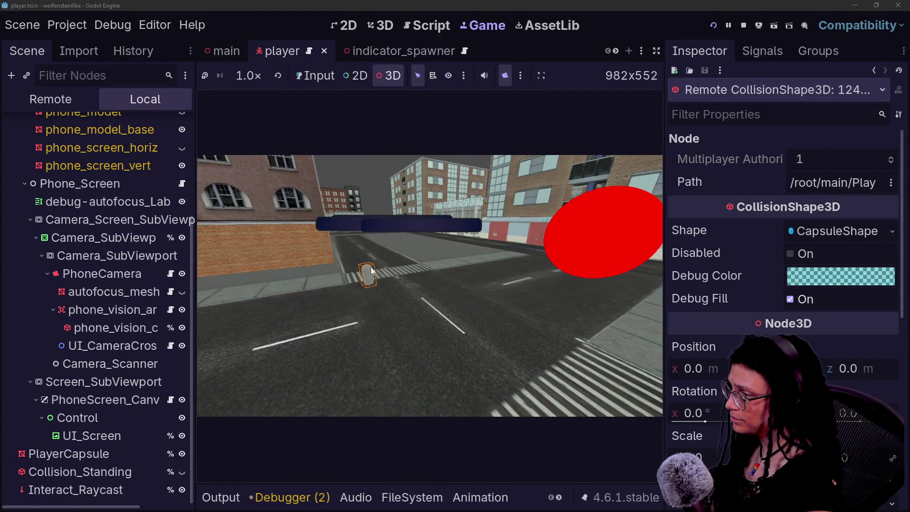
{"action": "left_click", "coordinate": [315, 75]}
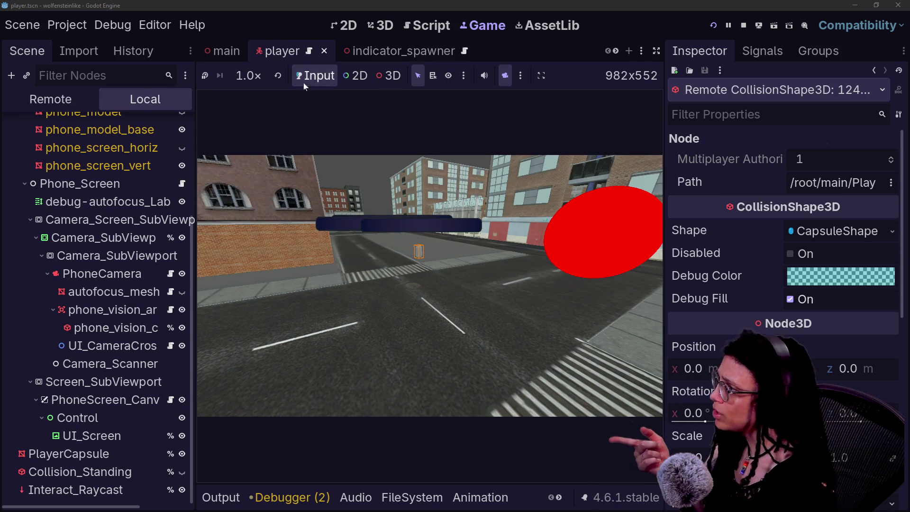
Open manage_altercations.gd through the quick file search for 'manage_alte'
{"action": "left_click", "coordinate": [372, 29]}
{"action": "key", "text": "alt+shift+o"}
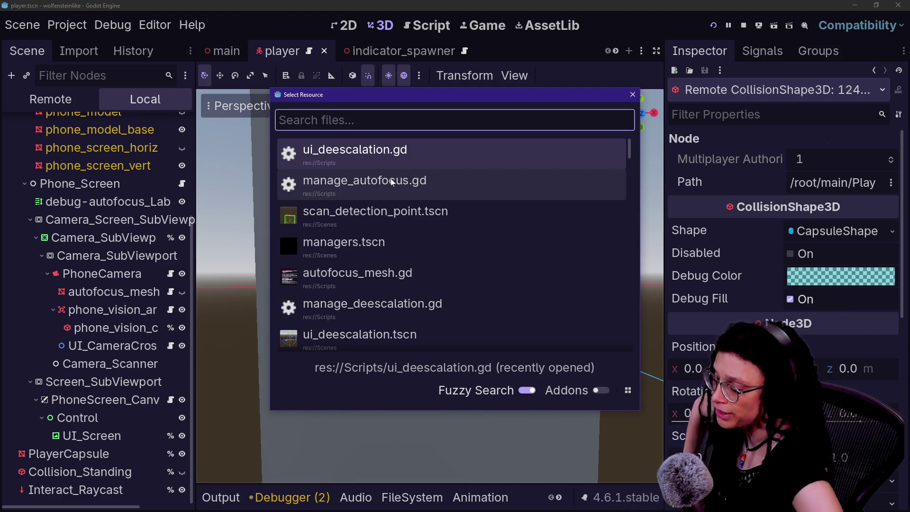
{"action": "type", "text": "alter"}
{"action": "key", "text": "BackSpace"}
{"action": "key", "text": "BackSpace"}
{"action": "key", "text": "BackSpace"}
{"action": "key", "text": "BackSpace"}
{"action": "type", "text": "manage_alte"}
{"action": "key", "text": "Return"}
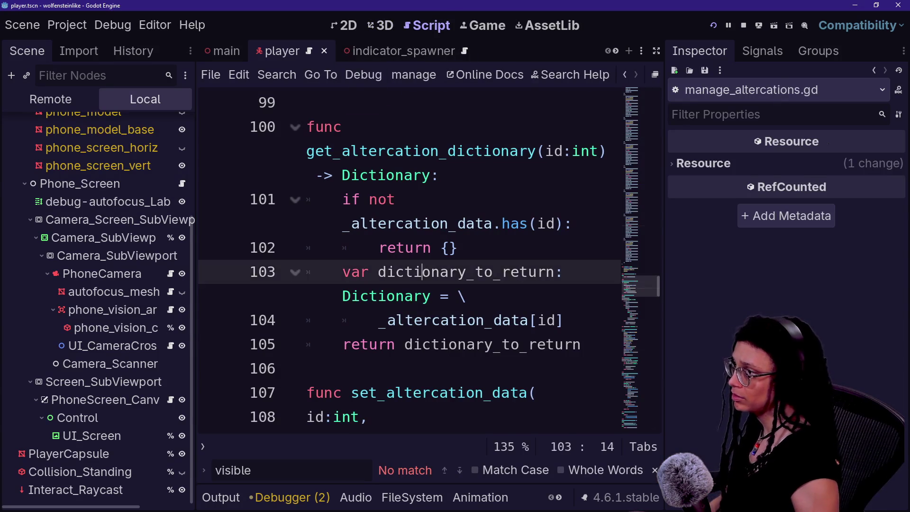
Review manage_altercations.gd where _MAX_ALTERCATIONS is 6, then save and run the game
{"action": "scroll", "coordinate": [407, 261], "scroll_direction": "up", "scroll_amount": 3}
{"action": "key", "text": "ctrl+shift+F11"}
{"action": "key", "text": "ctrl+equal"}
{"action": "key", "text": "ctrl+equal"}
{"action": "key", "text": "ctrl+equal"}
{"action": "scroll", "coordinate": [455, 261], "scroll_direction": "up", "scroll_amount": 10}
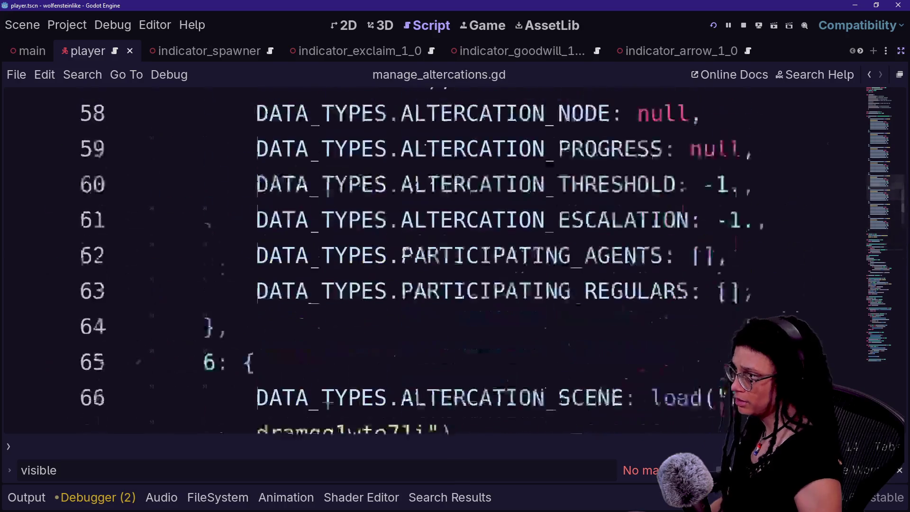
{"action": "scroll", "coordinate": [455, 260], "scroll_direction": "up", "scroll_amount": 15}
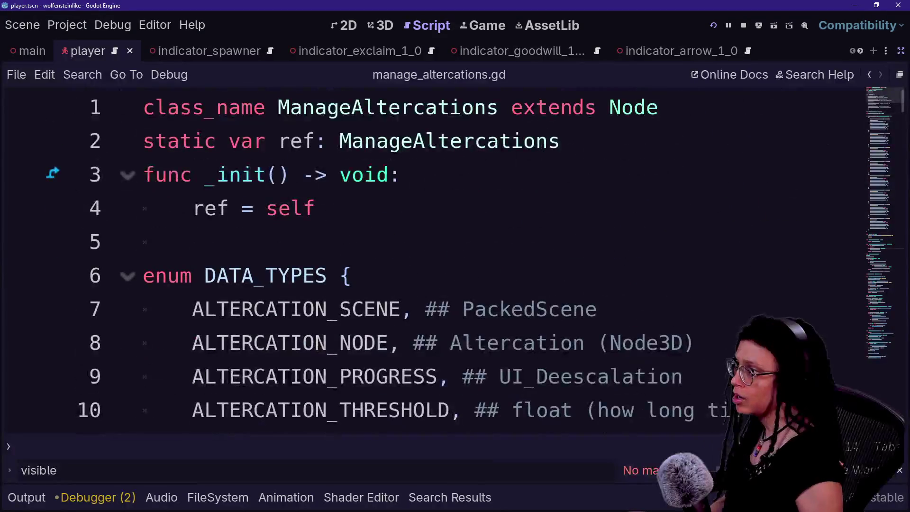
{"action": "key", "text": "ctrl+minus"}
{"action": "key", "text": "ctrl+minus"}
{"action": "key", "text": "ctrl+minus"}
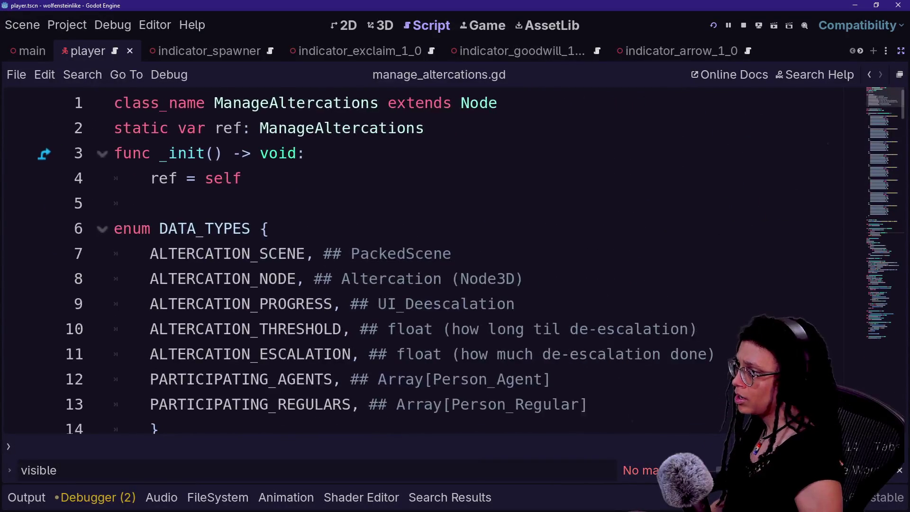
{"action": "scroll", "coordinate": [455, 261], "scroll_direction": "down", "scroll_amount": 5}
{"action": "scroll", "coordinate": [455, 261], "scroll_direction": "up", "scroll_amount": 2}
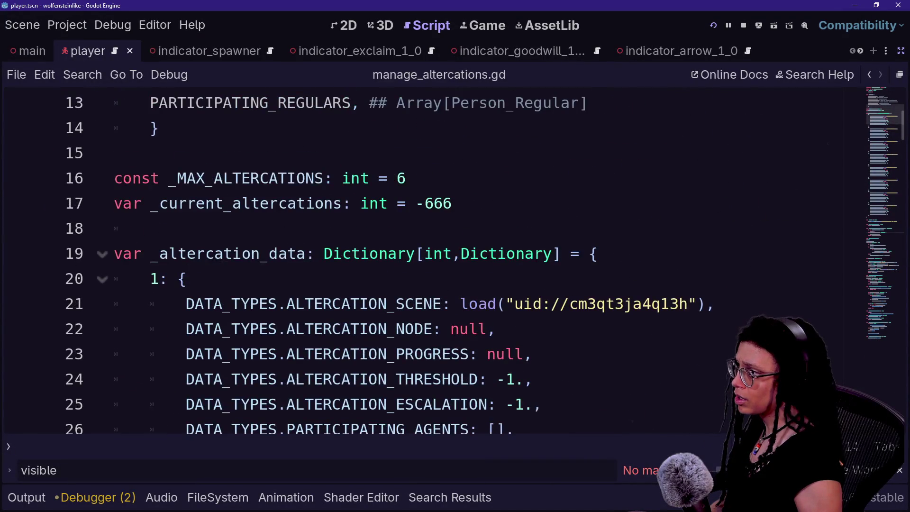
{"action": "left_click", "coordinate": [407, 178]}
{"action": "key", "text": "F5"}
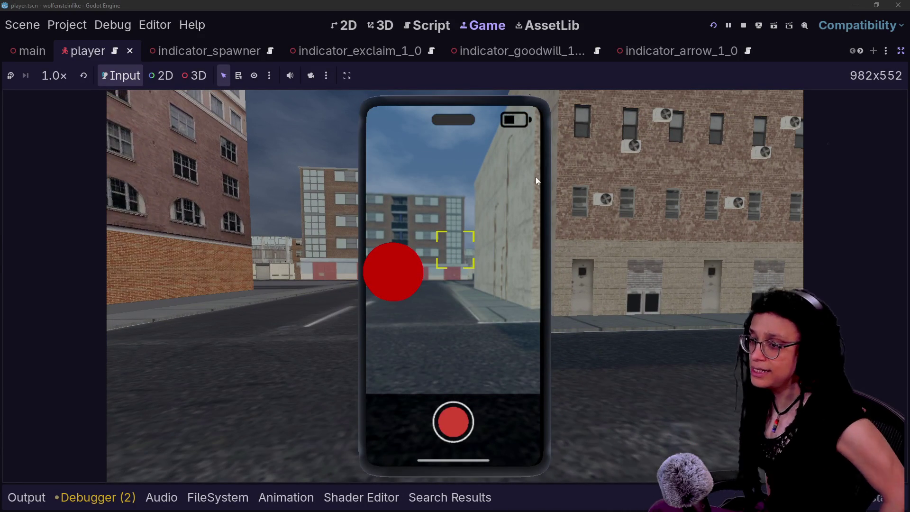
Switch to the debug_mesh scene, restore the Scene and Inspector docks, and select its root node
{"action": "scroll", "coordinate": [857, 54], "scroll_direction": "down", "scroll_amount": 14}
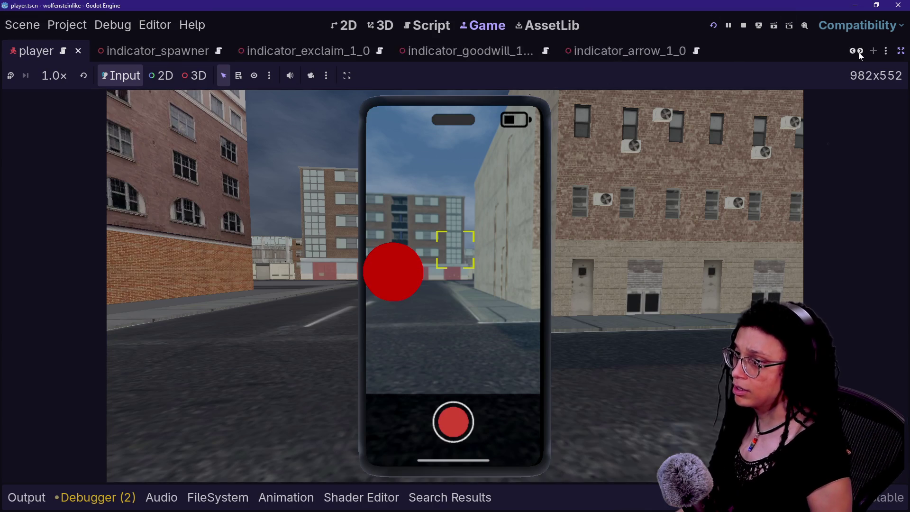
{"action": "scroll", "coordinate": [858, 54], "scroll_direction": "down", "scroll_amount": 4}
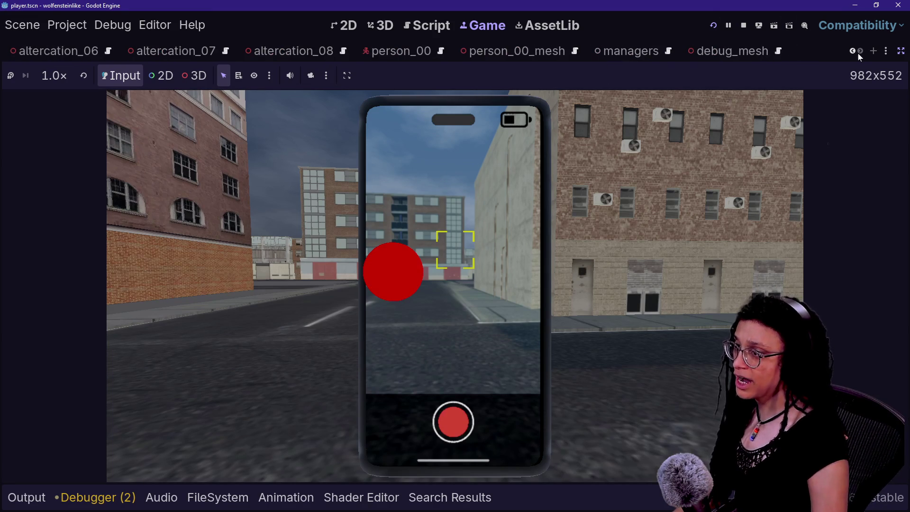
{"action": "left_click", "coordinate": [721, 54]}
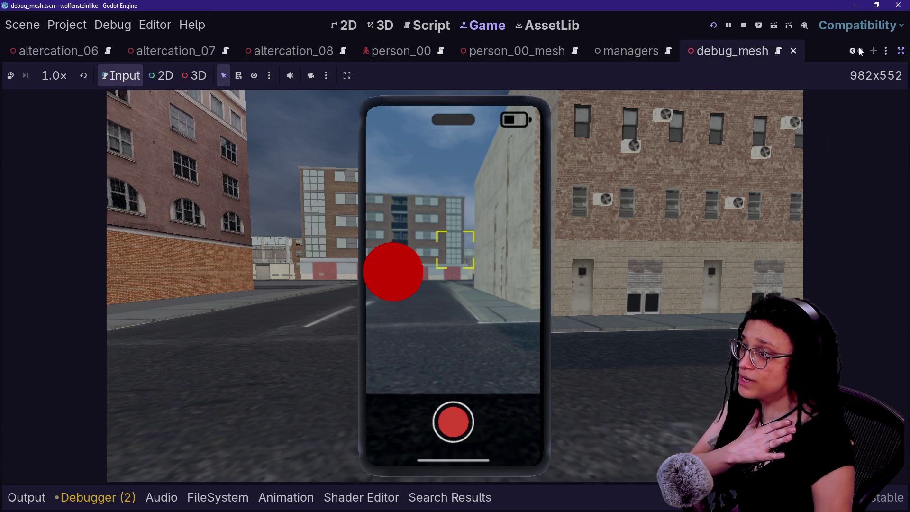
{"action": "left_click", "coordinate": [898, 54]}
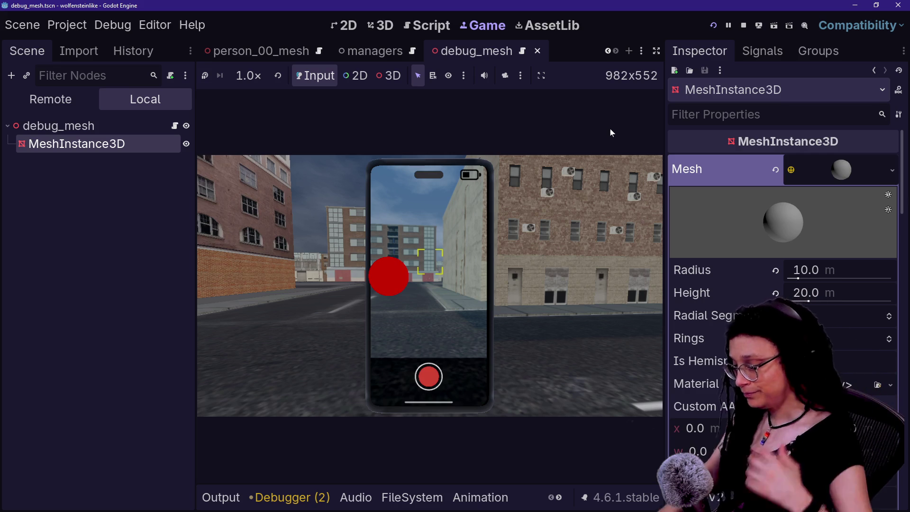
{"action": "left_click", "coordinate": [84, 130]}
Add a Label3D child node under the debug_mesh node in the 3D view
{"action": "left_click", "coordinate": [174, 127]}
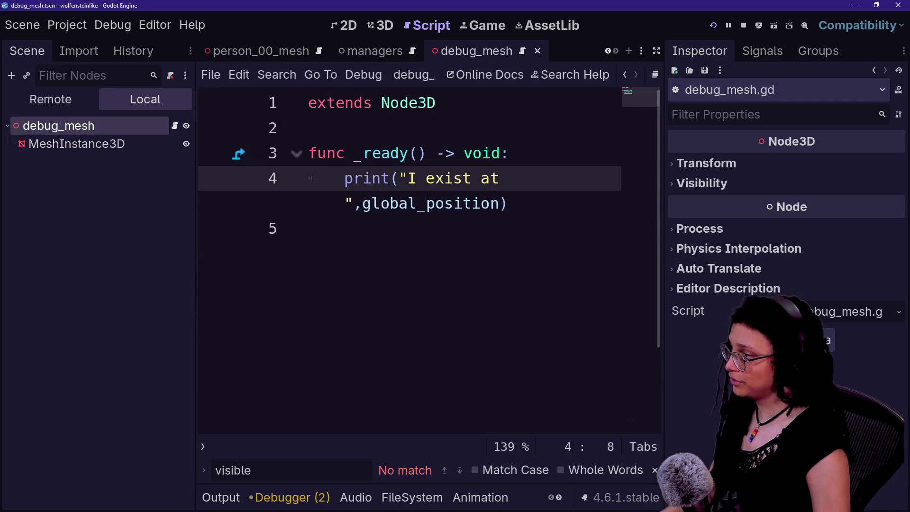
{"action": "right_click", "coordinate": [77, 117]}
{"action": "key", "text": "Escape"}
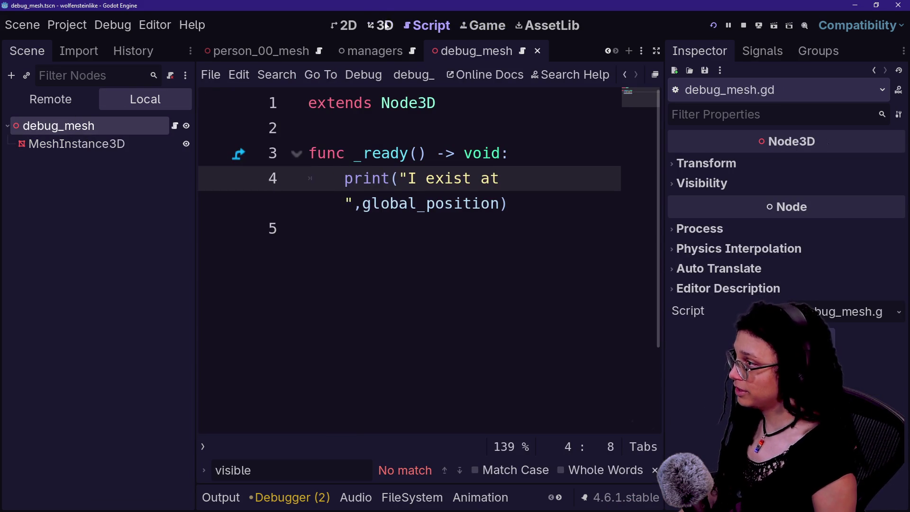
{"action": "left_click", "coordinate": [380, 25]}
{"action": "right_click", "coordinate": [93, 134]}
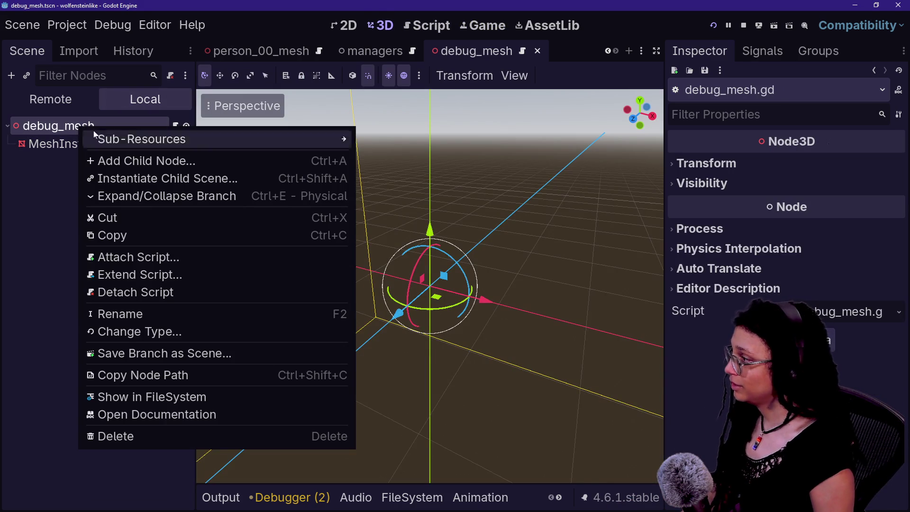
{"action": "left_click", "coordinate": [224, 161]}
{"action": "type", "text": "label3d"}
{"action": "key", "text": "Return"}
Set the Label3D's Text property to HERE'S WHAT I SEE
{"action": "scroll", "coordinate": [436, 277], "scroll_direction": "up", "scroll_amount": 5}
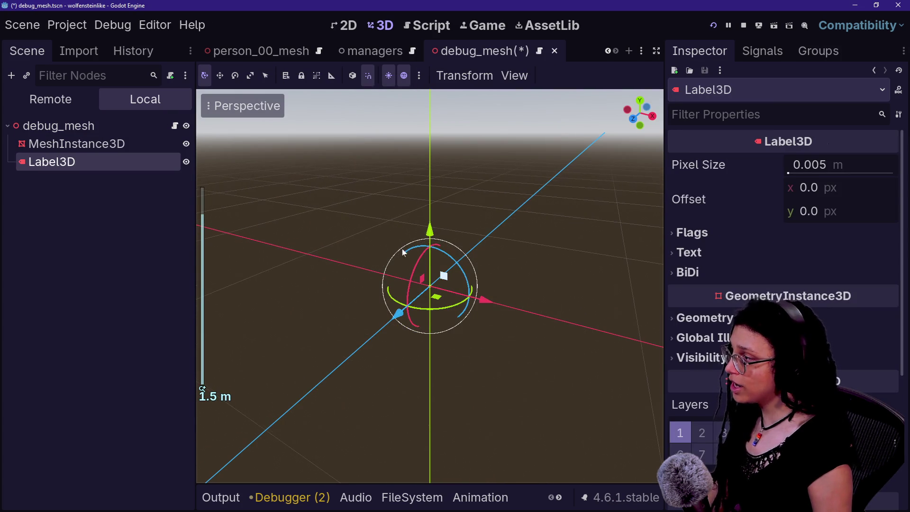
{"action": "left_click", "coordinate": [436, 277]}
{"action": "scroll", "coordinate": [213, 162], "scroll_direction": "down", "scroll_amount": 5}
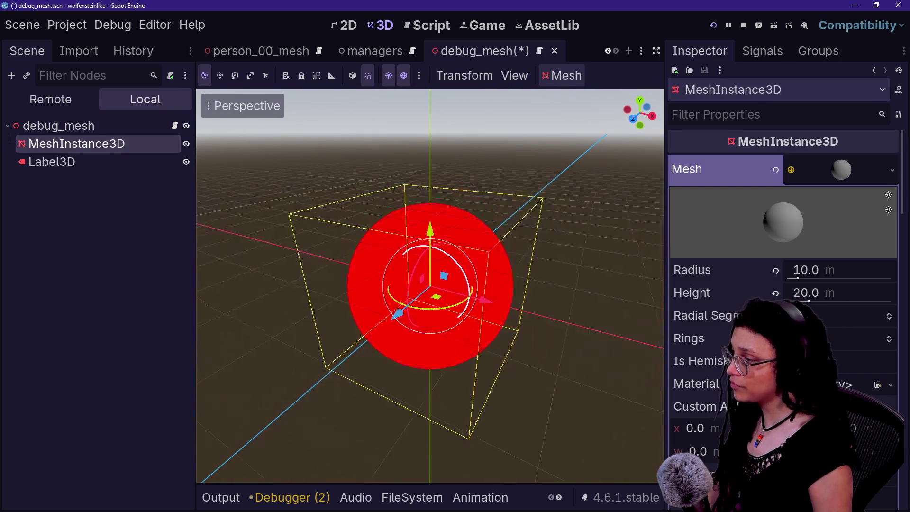
{"action": "left_click", "coordinate": [118, 163]}
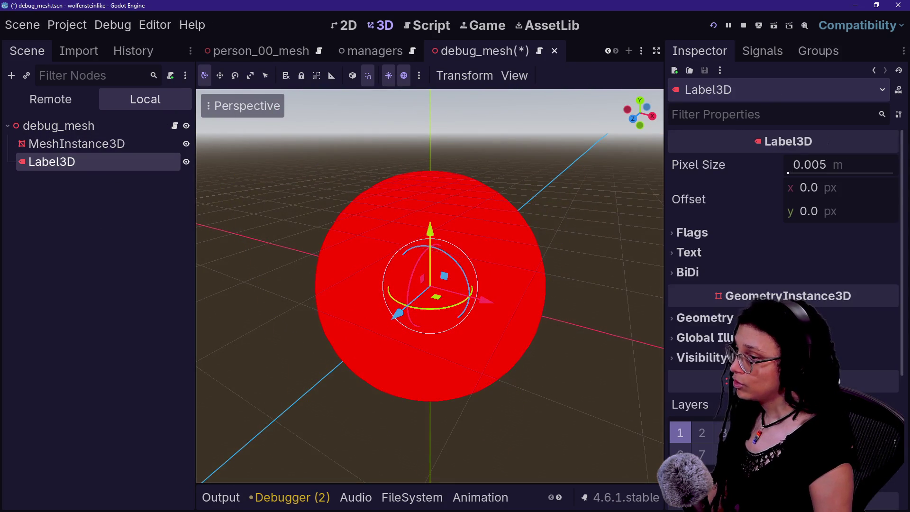
{"action": "left_click", "coordinate": [767, 251]}
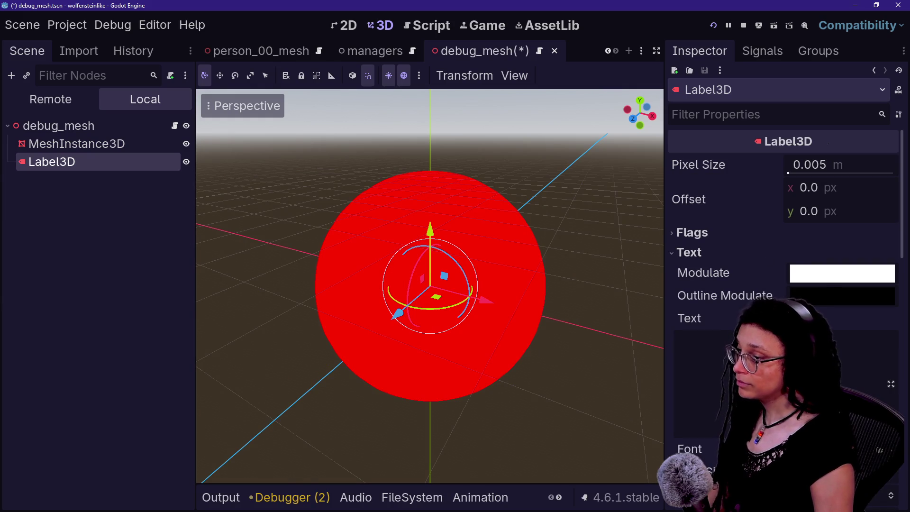
{"action": "left_click", "coordinate": [682, 342]}
{"action": "type", "text": "HJ"}
{"action": "type", "text": "ERE'S W"}
{"action": "type", "text": "HAT I SEE"}
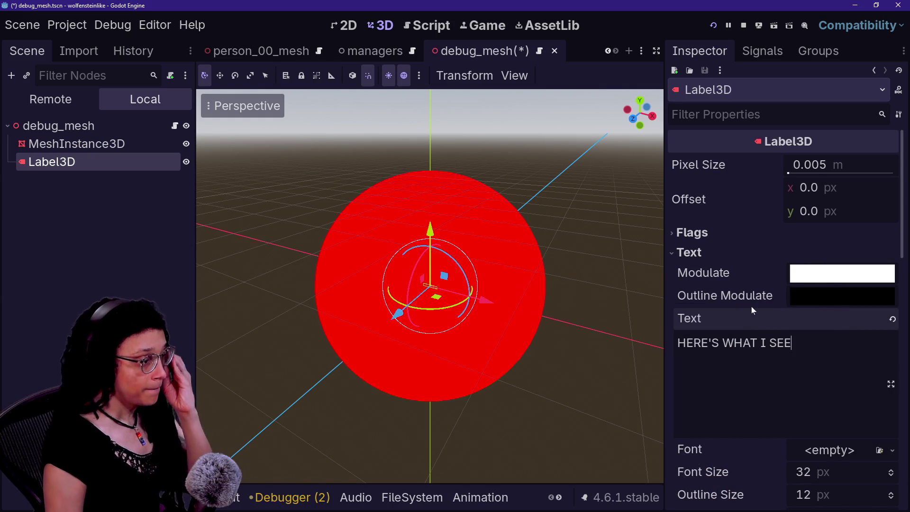
Scroll through the Label3D's inspector properties and expand its Flags section
{"action": "scroll", "coordinate": [770, 353], "scroll_direction": "down", "scroll_amount": 3}
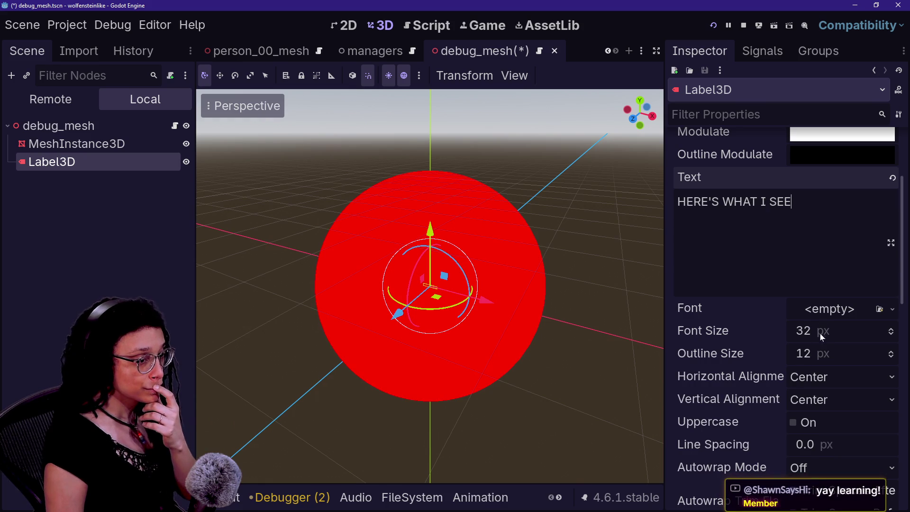
{"action": "scroll", "coordinate": [715, 359], "scroll_direction": "down", "scroll_amount": 1}
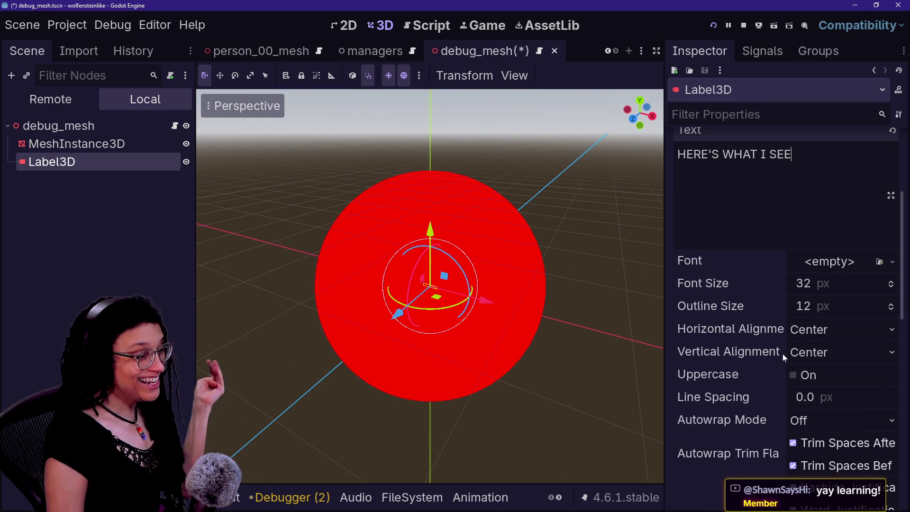
{"action": "scroll", "coordinate": [783, 353], "scroll_direction": "down", "scroll_amount": 2}
{"action": "scroll", "coordinate": [778, 360], "scroll_direction": "down", "scroll_amount": 2}
{"action": "scroll", "coordinate": [778, 360], "scroll_direction": "up", "scroll_amount": 1}
{"action": "scroll", "coordinate": [778, 361], "scroll_direction": "down", "scroll_amount": 5}
{"action": "scroll", "coordinate": [778, 360], "scroll_direction": "up", "scroll_amount": 4}
{"action": "scroll", "coordinate": [778, 360], "scroll_direction": "up", "scroll_amount": 2}
{"action": "scroll", "coordinate": [772, 275], "scroll_direction": "up", "scroll_amount": 2}
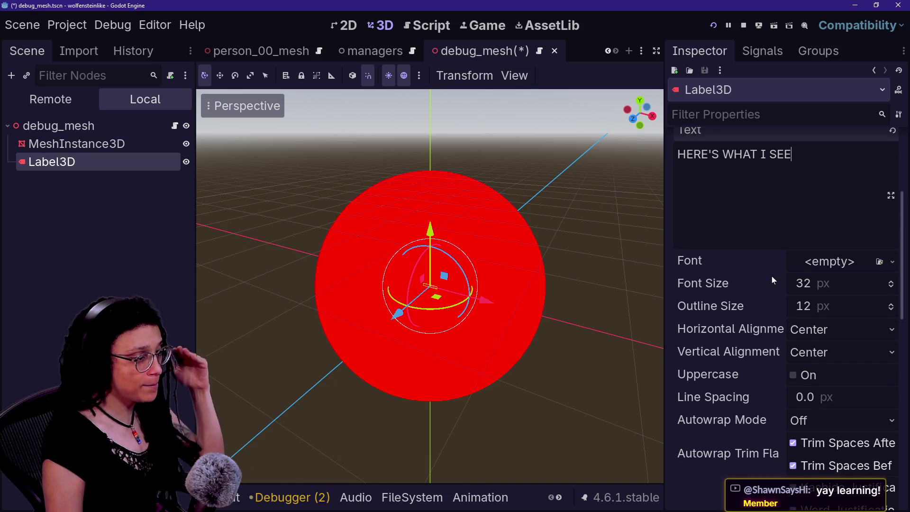
{"action": "scroll", "coordinate": [771, 276], "scroll_direction": "down", "scroll_amount": 7}
{"action": "scroll", "coordinate": [767, 310], "scroll_direction": "down", "scroll_amount": 5}
{"action": "scroll", "coordinate": [767, 310], "scroll_direction": "up", "scroll_amount": 10}
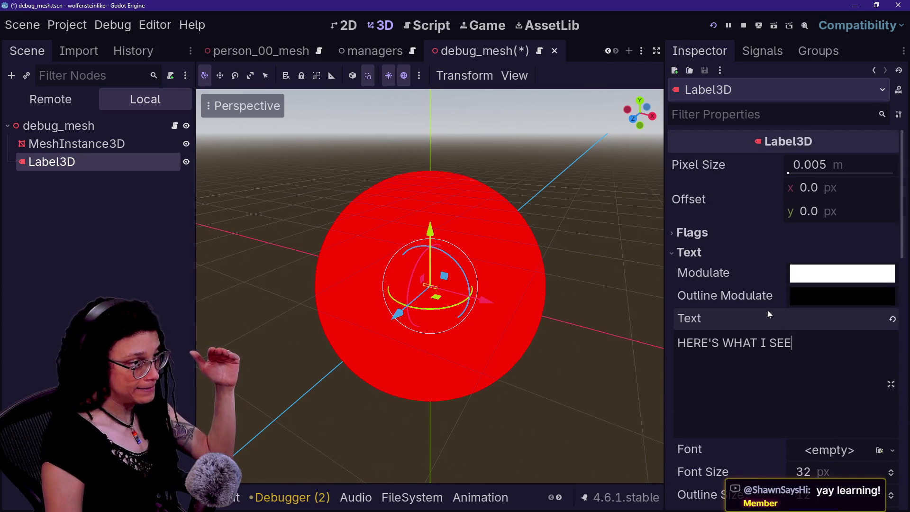
{"action": "left_click", "coordinate": [773, 233]}
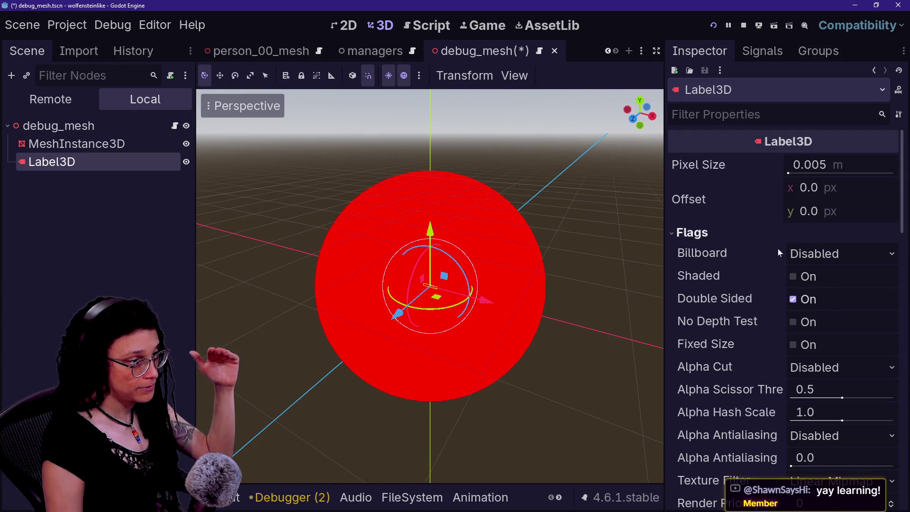
Enable No Depth Test and Fixed Size in the Label3D flags
{"action": "left_click", "coordinate": [810, 323]}
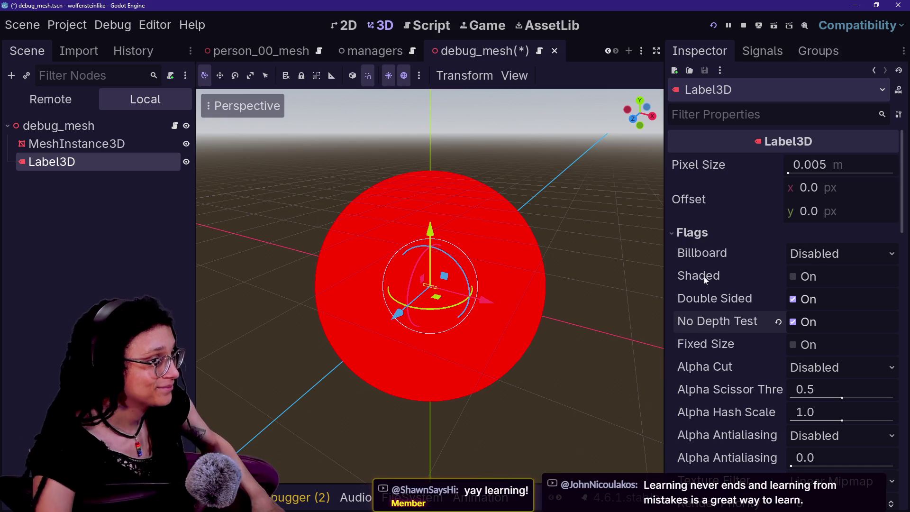
{"action": "mouse_move", "coordinate": [720, 346]}
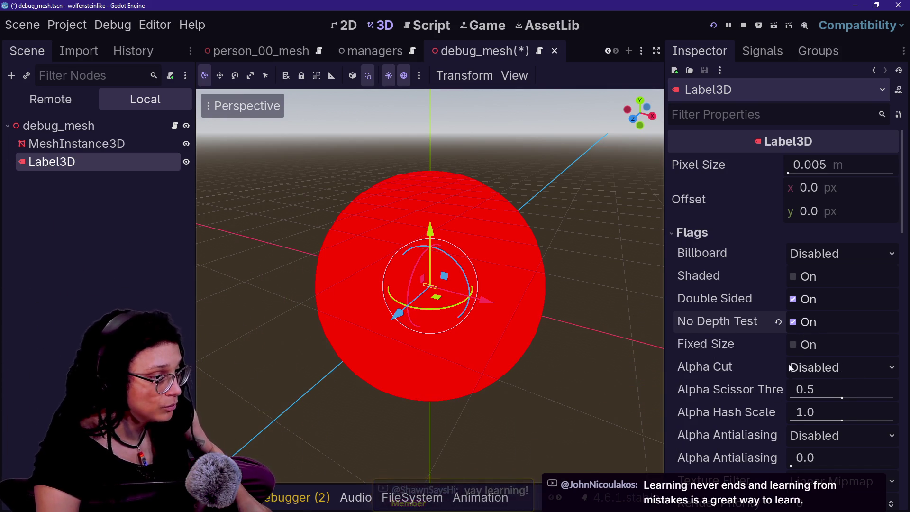
{"action": "left_click", "coordinate": [815, 344]}
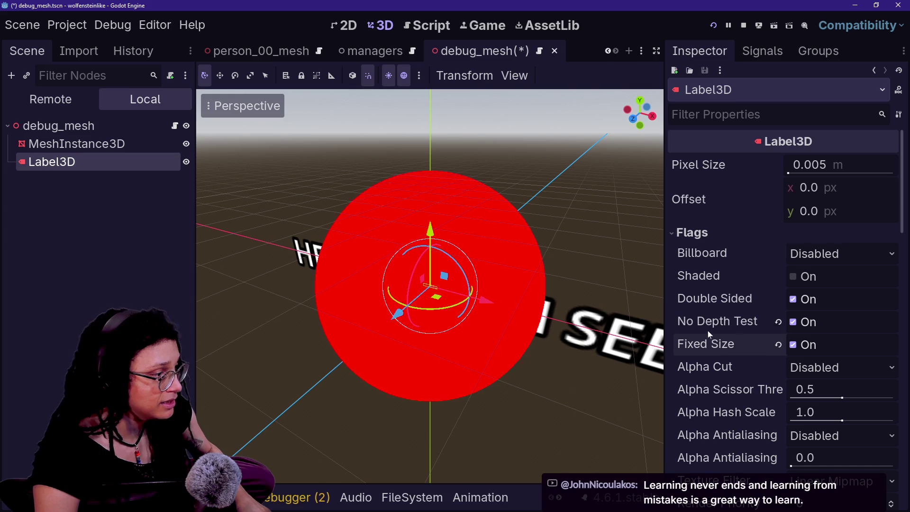
Move the label up the Y axis so it floats above the red sphere
{"action": "left_click_drag", "start_coordinate": [569, 280], "coordinate": [570, 280]}
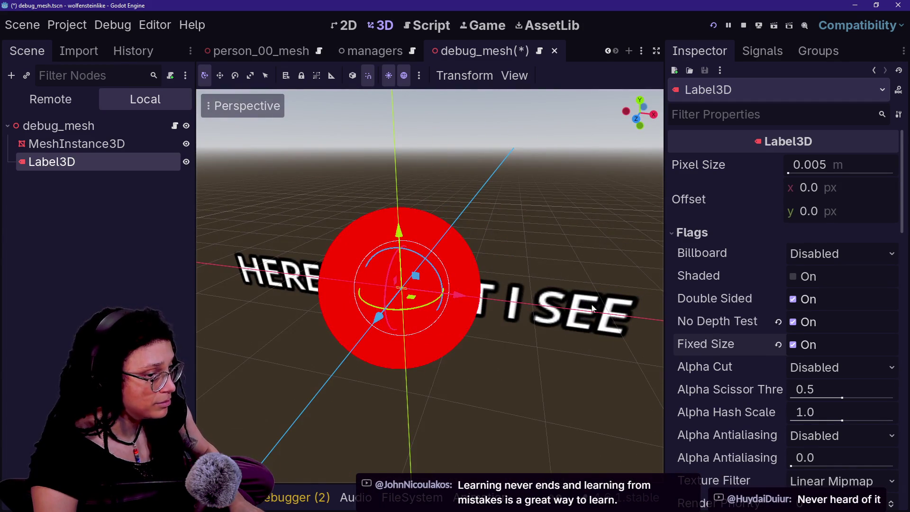
{"action": "mouse_move", "coordinate": [399, 227]}
{"action": "left_mouse_down"}
{"action": "mouse_move", "coordinate": [409, 90]}
{"action": "mouse_move", "coordinate": [408, 100]}
{"action": "left_mouse_up"}
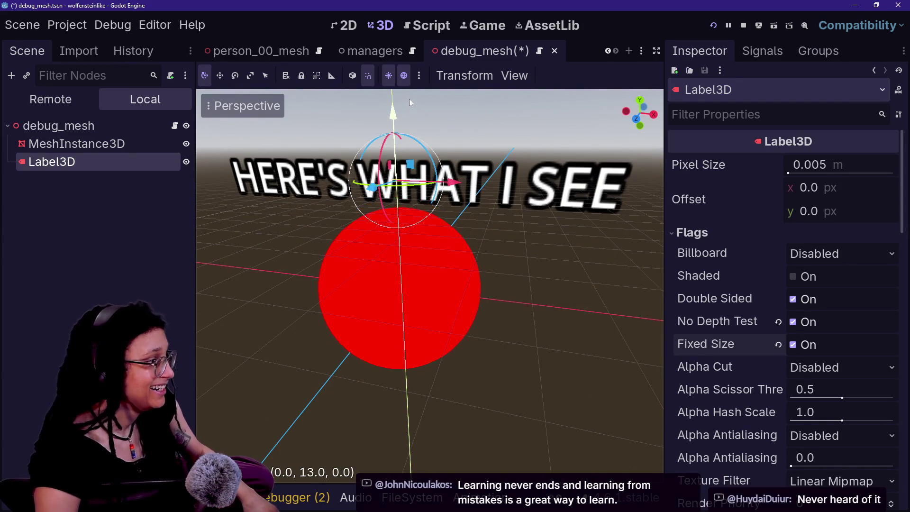
{"action": "left_click_drag", "start_coordinate": [468, 214], "coordinate": [467, 217]}
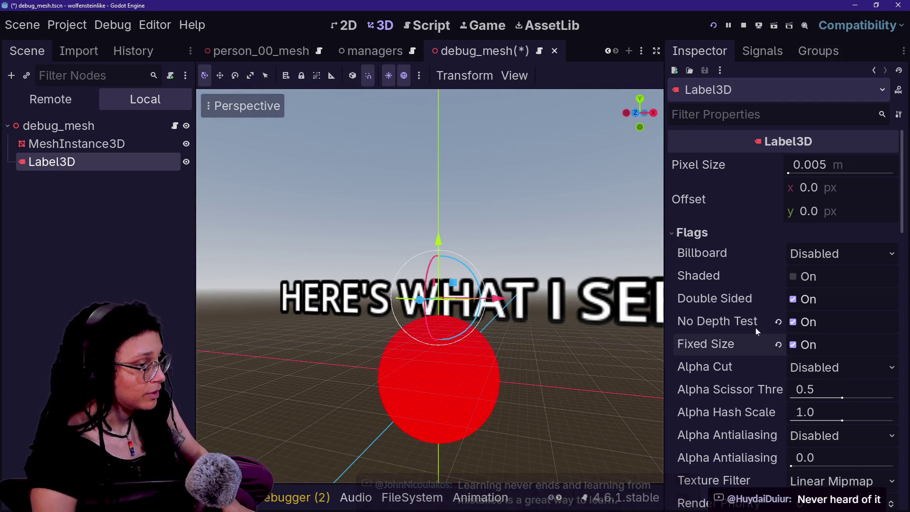
{"action": "scroll", "coordinate": [756, 328], "scroll_direction": "down", "scroll_amount": 5}
Set the label's Render Priority to 127 and Outline Render Priority to 126
{"action": "left_click", "coordinate": [815, 268]}
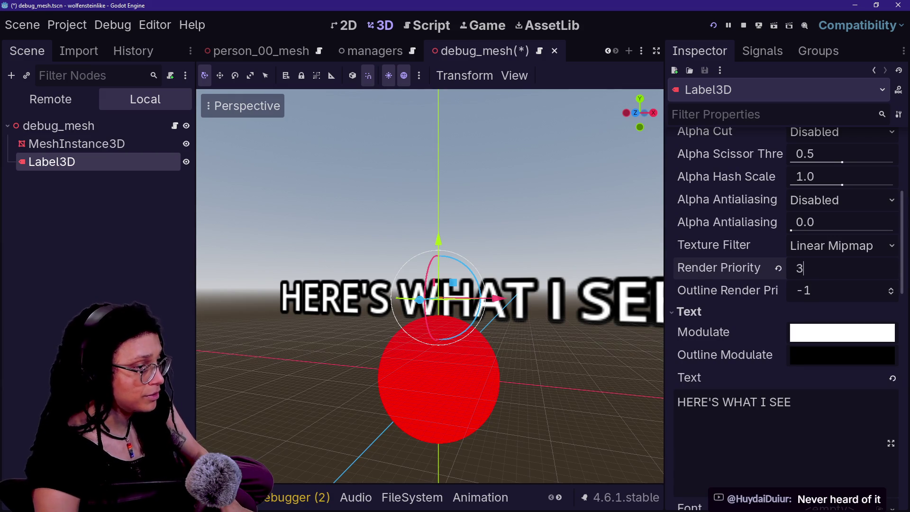
{"action": "left_click_drag", "start_coordinate": [474, 327], "coordinate": [474, 326]}
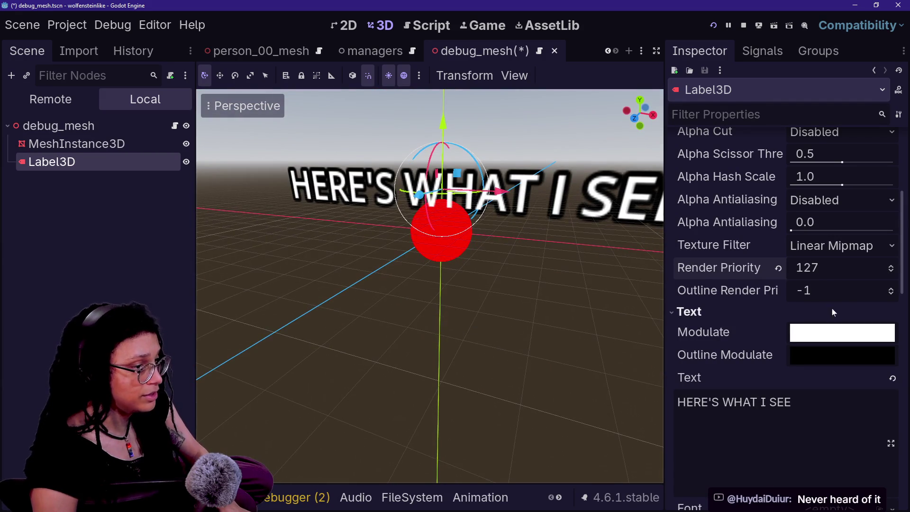
{"action": "left_click", "coordinate": [823, 283]}
{"action": "type", "text": "1"}
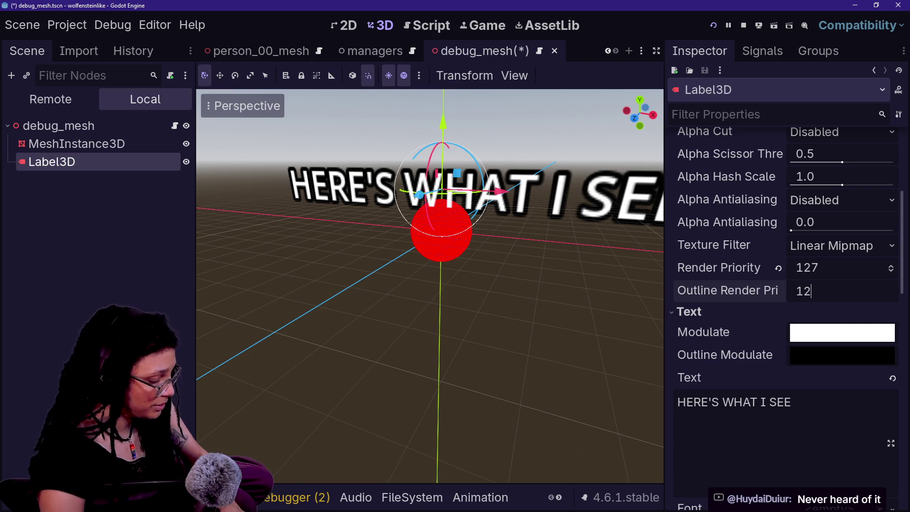
{"action": "left_click", "coordinate": [474, 327]}
{"action": "left_click_drag", "start_coordinate": [474, 326], "coordinate": [555, 304]}
Reduce the Label3D font size to 22 and outline size to 9, then save the scene
{"action": "left_click", "coordinate": [76, 143]}
{"action": "left_click", "coordinate": [111, 161]}
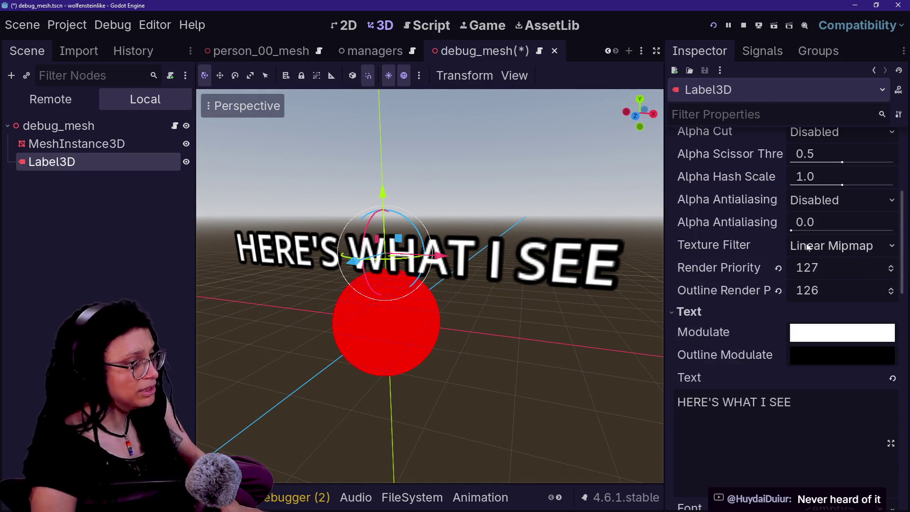
{"action": "scroll", "coordinate": [706, 187], "scroll_direction": "up", "scroll_amount": 5}
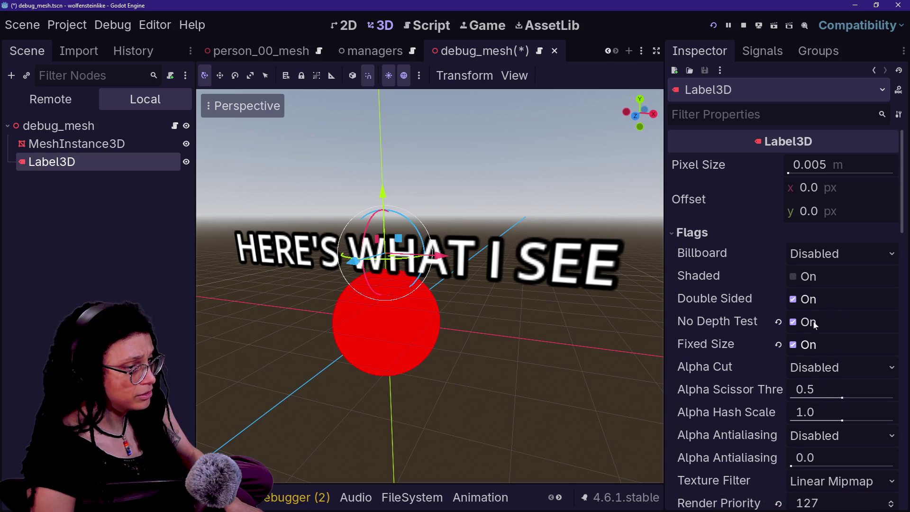
{"action": "scroll", "coordinate": [747, 317], "scroll_direction": "down", "scroll_amount": 3}
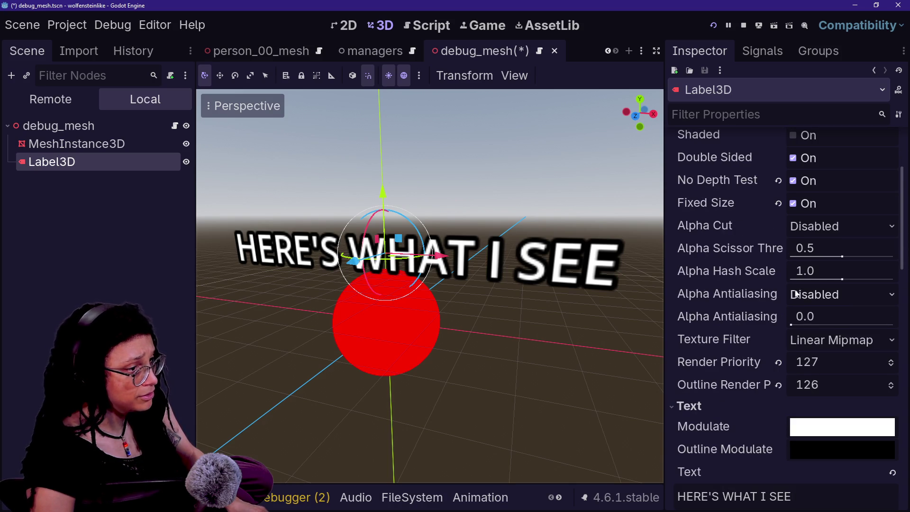
{"action": "scroll", "coordinate": [796, 294], "scroll_direction": "up", "scroll_amount": 3}
{"action": "scroll", "coordinate": [846, 323], "scroll_direction": "down", "scroll_amount": 7}
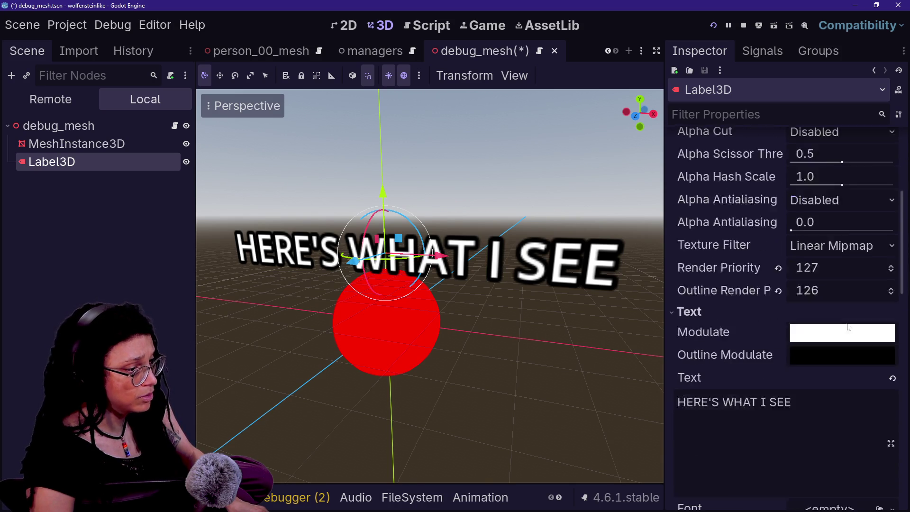
{"action": "left_click_drag", "start_coordinate": [823, 437], "coordinate": [799, 437]}
{"action": "left_click_drag", "start_coordinate": [828, 465], "coordinate": [815, 465]}
{"action": "key", "text": "ctrl+s"}
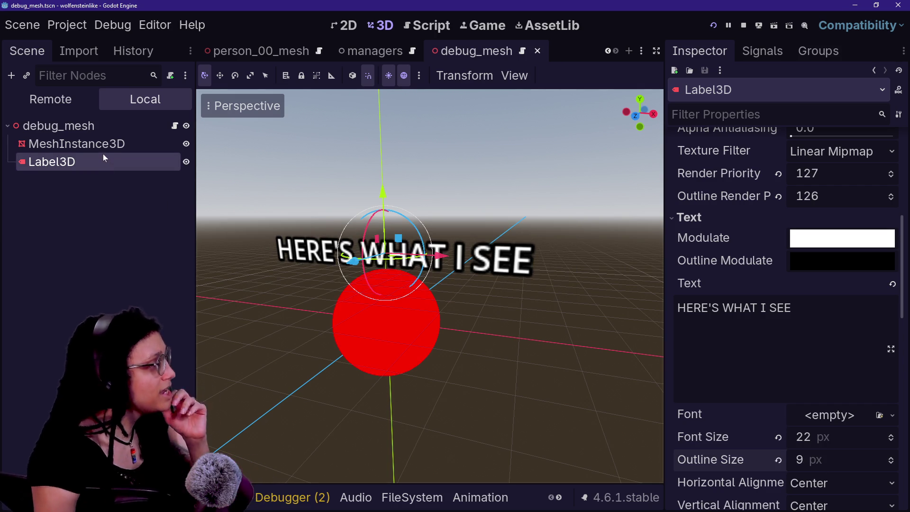
Make Label3D accessible as a unique name and save the scene
{"action": "key", "text": "F2"}
{"action": "key", "text": "Escape"}
{"action": "right_click", "coordinate": [98, 163]}
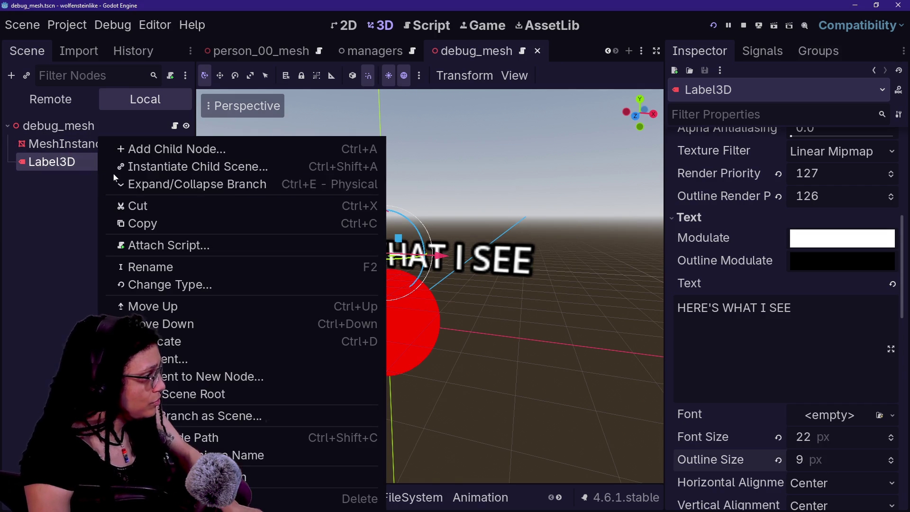
{"action": "left_click", "coordinate": [284, 455]}
{"action": "key", "text": "ctrl+s"}
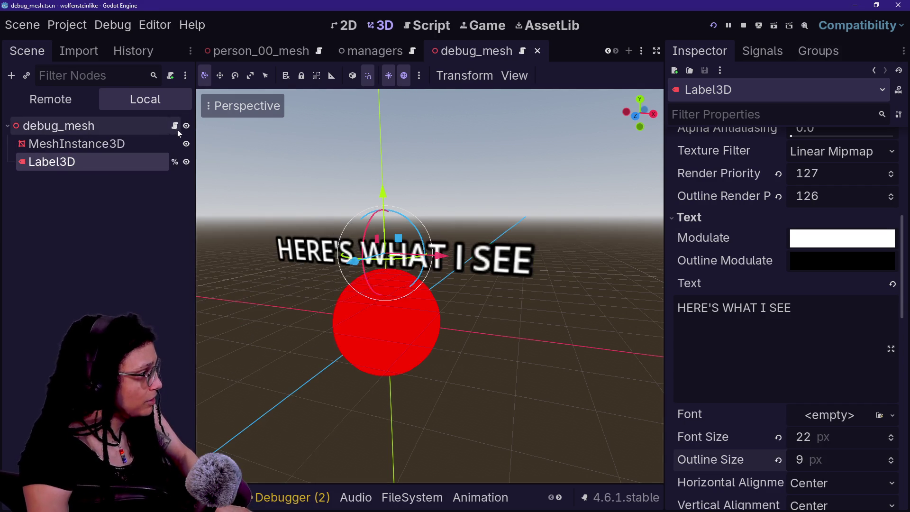
In debug_mesh.gd, start a new unindented func line below the print statement
{"action": "left_click", "coordinate": [175, 126]}
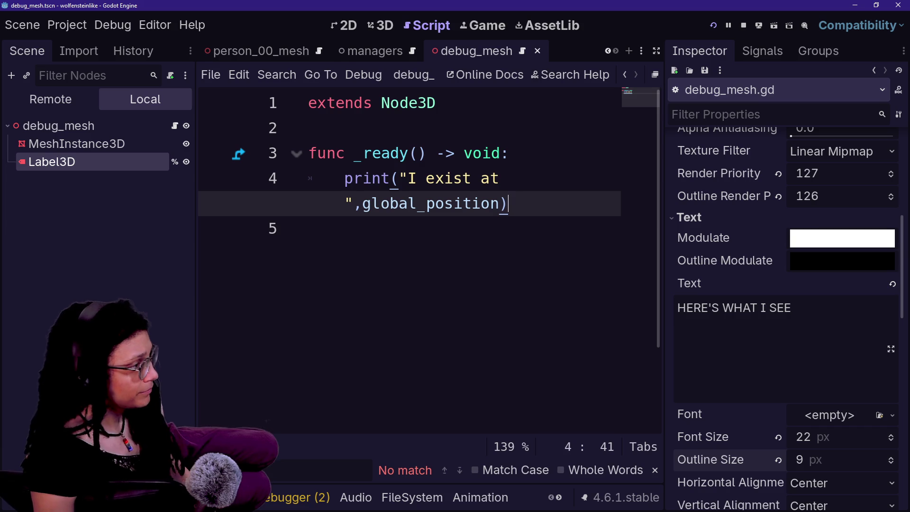
{"action": "key", "text": "Return"}
{"action": "key", "text": "BackSpace"}
{"action": "type", "text": "func"}
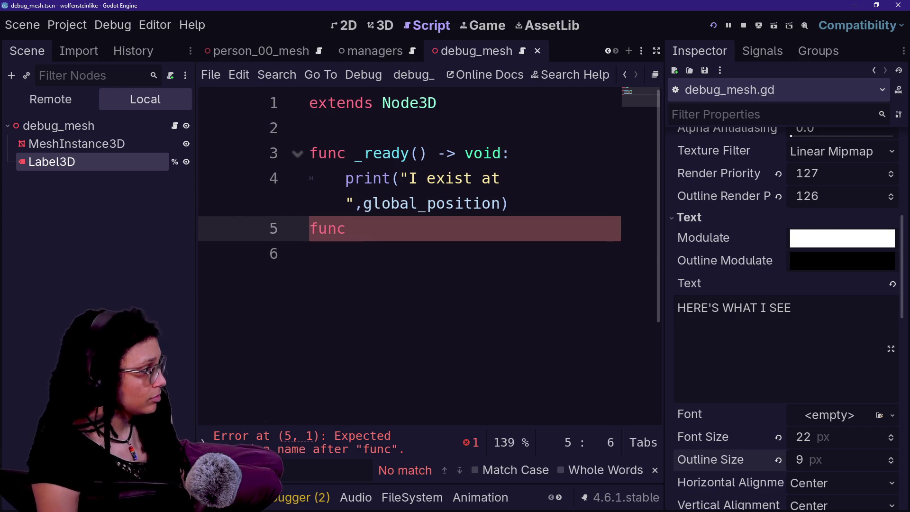
{"action": "mouse_move", "coordinate": [143, 164]}
{"action": "left_mouse_down"}
{"action": "mouse_move", "coordinate": [443, 131]}
{"action": "mouse_move", "coordinate": [417, 232]}
{"action": "left_mouse_up"}
Write update_label(with_what:String) with body %Label3D.text = with_what and save the script
{"action": "key", "text": "ctrl+z"}
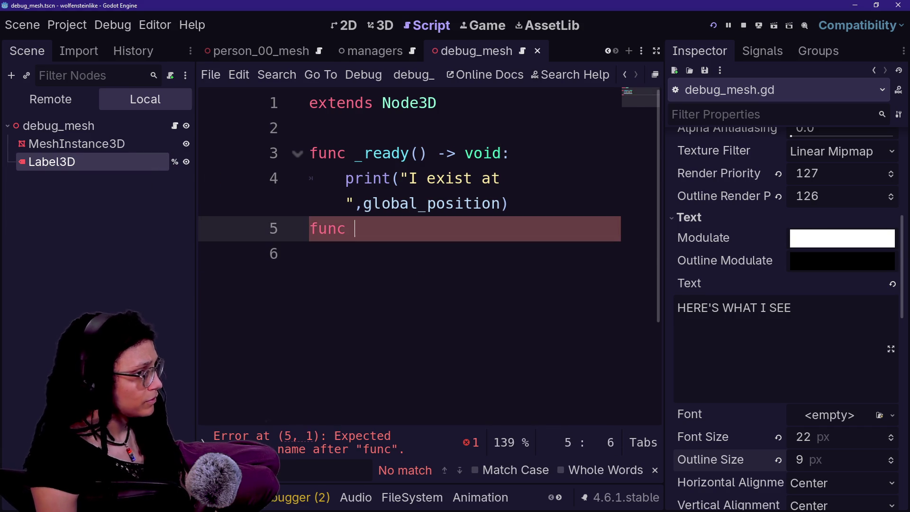
{"action": "type", "text": "update_label(with_what:s"}
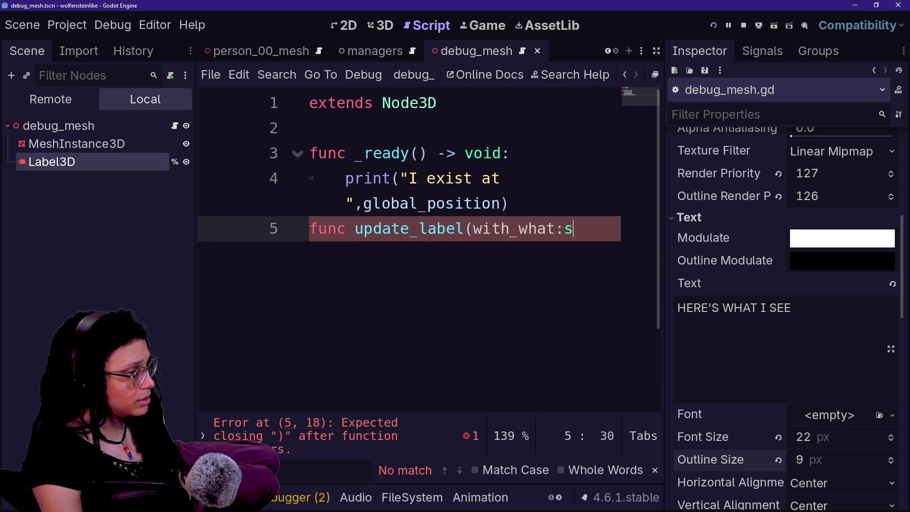
{"action": "type", "text": "ring) -> void:"}
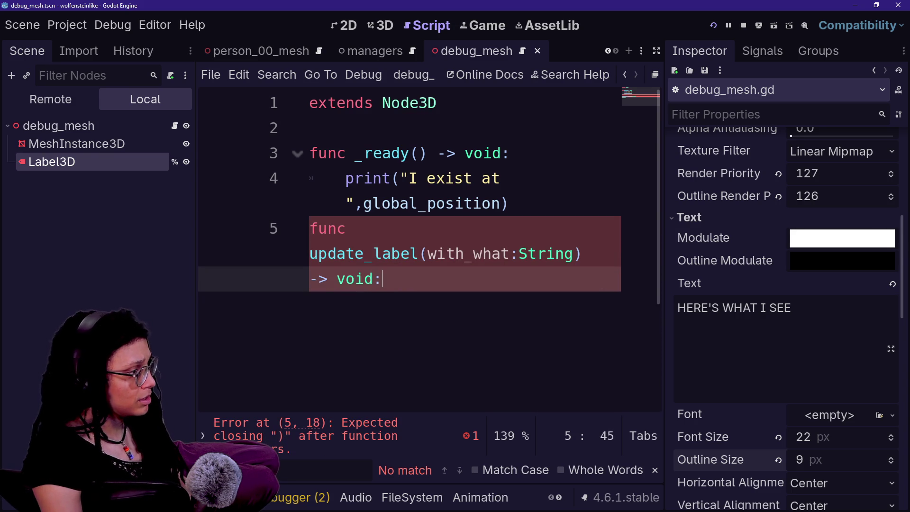
{"action": "key", "text": "Return"}
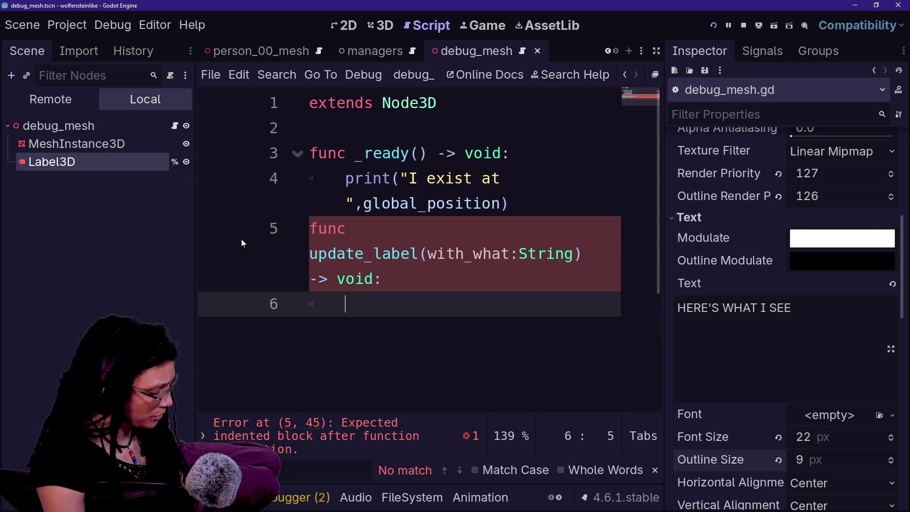
{"action": "type", "text": "%Label3D.text"}
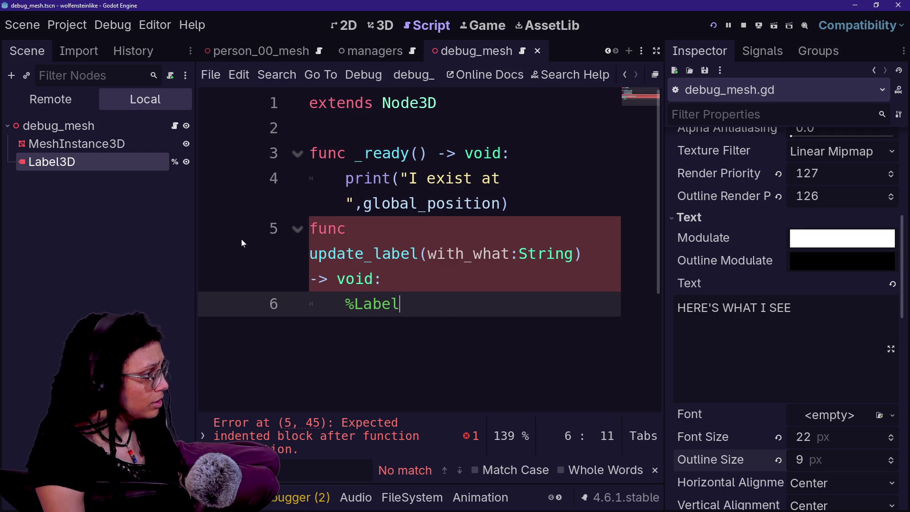
{"action": "type", "text": " = with_what"}
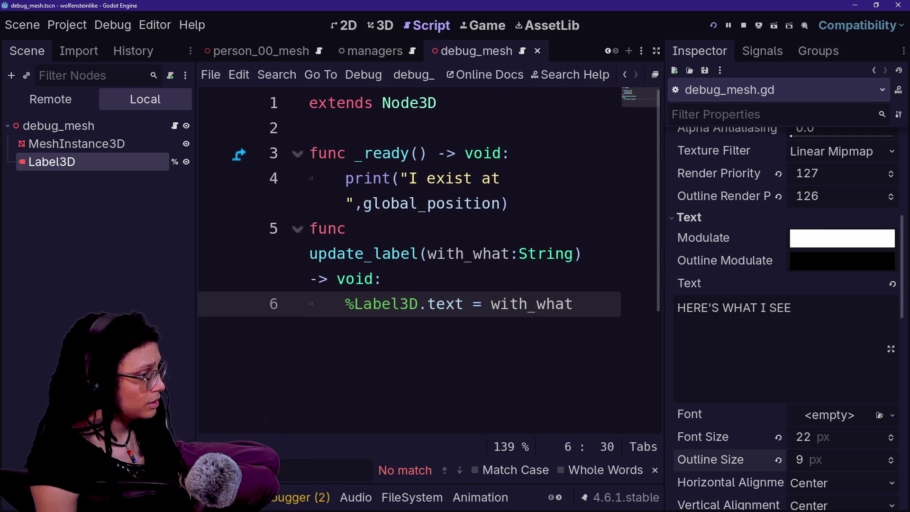
{"action": "left_click", "coordinate": [309, 253]}
{"action": "key", "text": "ctrl+s"}
Insert a blank line before update_label, then quick-open ui_deescalation.gd
{"action": "key", "text": "Return"}
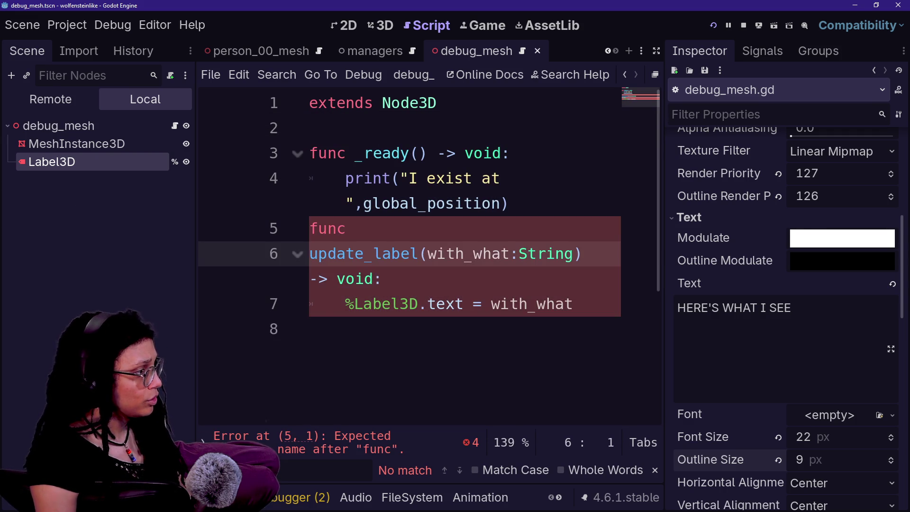
{"action": "left_click", "coordinate": [508, 204]}
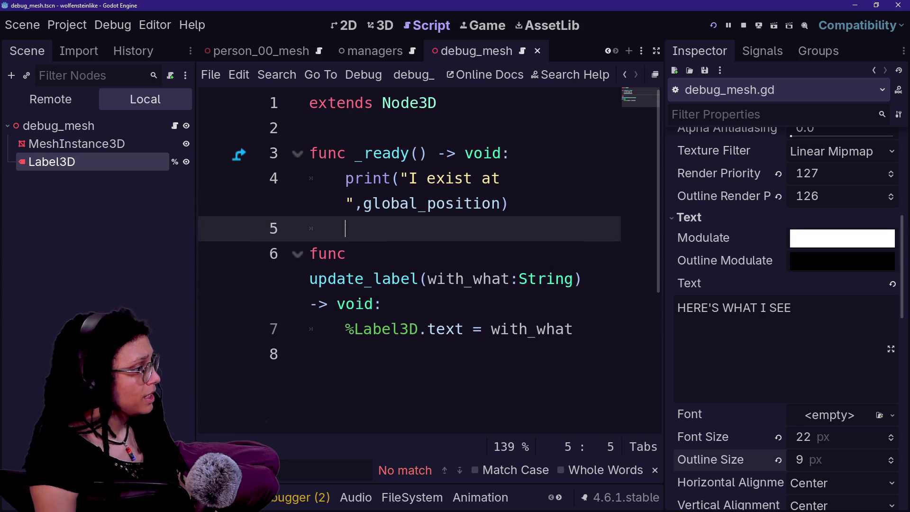
{"action": "key", "text": "shift+alt+o"}
{"action": "left_click", "coordinate": [379, 185]}
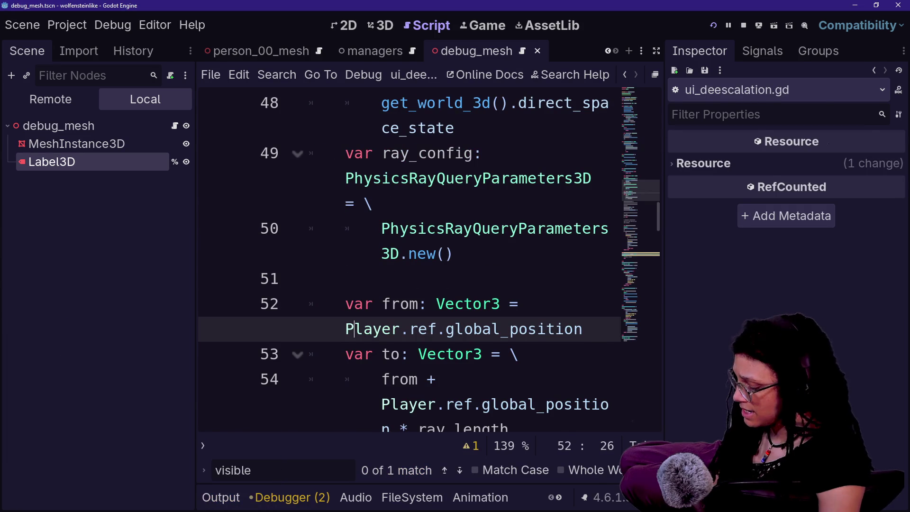
Expand the script editor to full width and inspect the show_deescalation and _debug_mesh code
{"action": "key", "text": "ctrl+shift+F11"}
{"action": "left_click", "coordinate": [882, 197]}
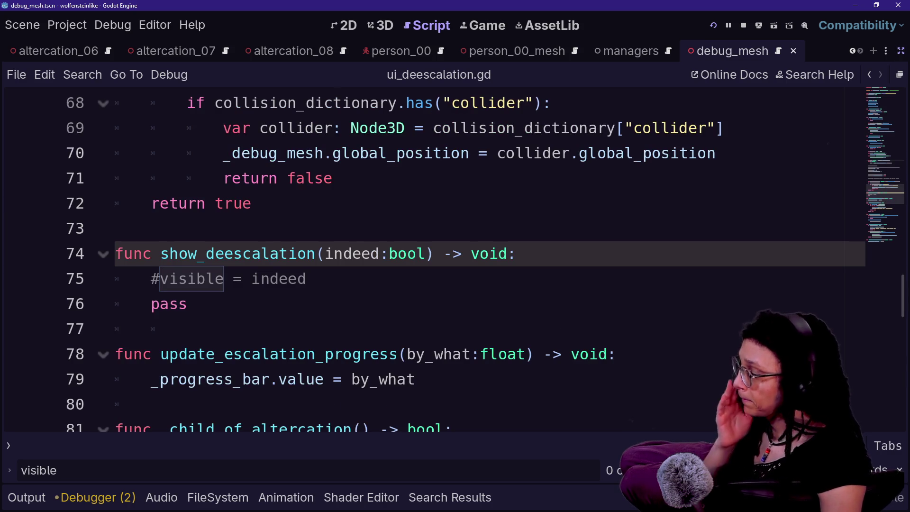
{"action": "scroll", "coordinate": [883, 198], "scroll_direction": "up", "scroll_amount": 1}
{"action": "left_click", "coordinate": [717, 228]}
{"action": "key", "text": "Return"}
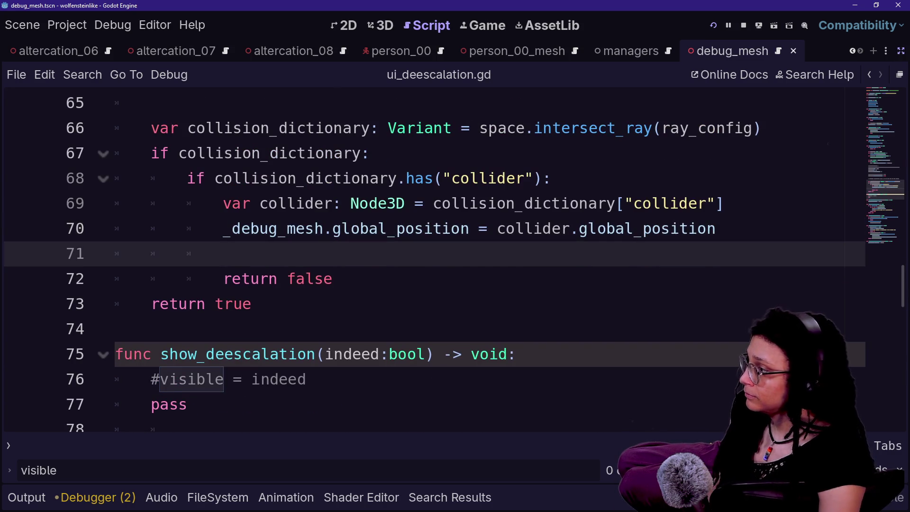
{"action": "type", "text": "_de"}
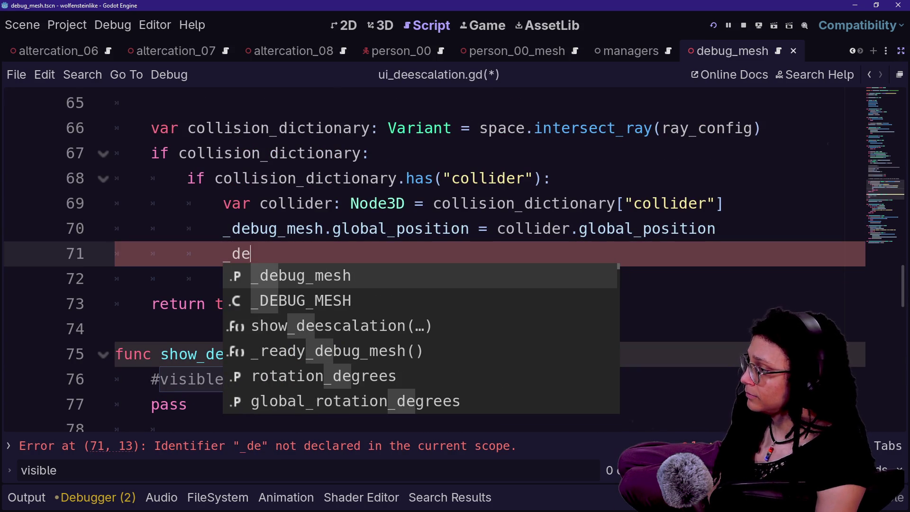
{"action": "key", "text": "BackSpace"}
{"action": "key", "text": "BackSpace"}
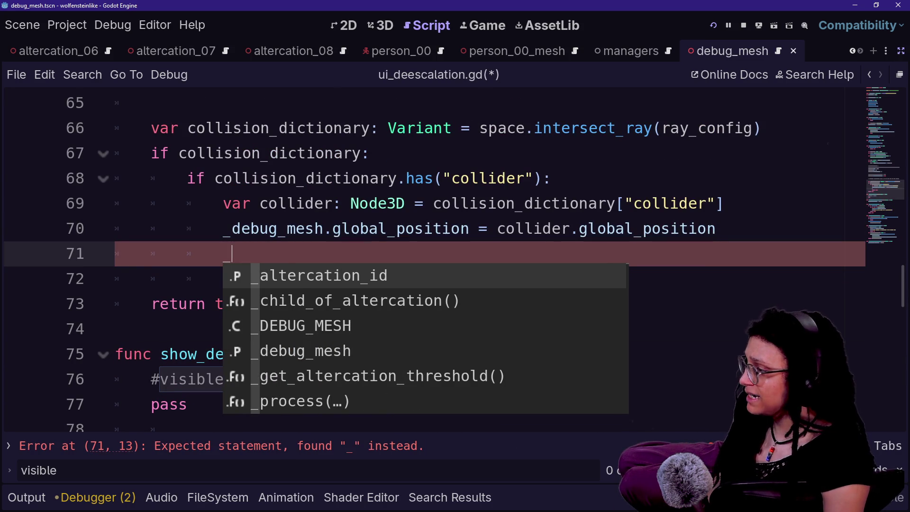
{"action": "left_click", "coordinate": [303, 229], "text": "ctrl"}
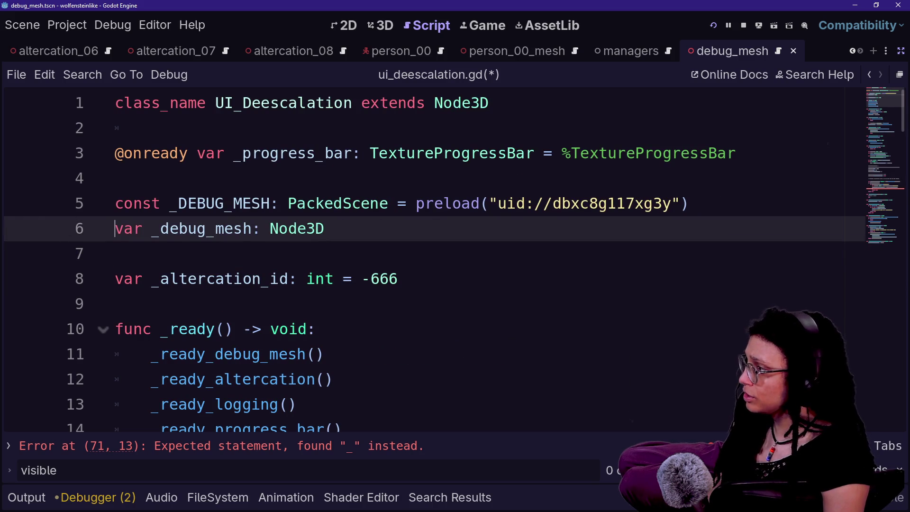
Quick-open debug_mesh.gd by searching 'debug' and go to its first line
{"action": "key", "text": "shift+alt+o"}
{"action": "type", "text": "debug"}
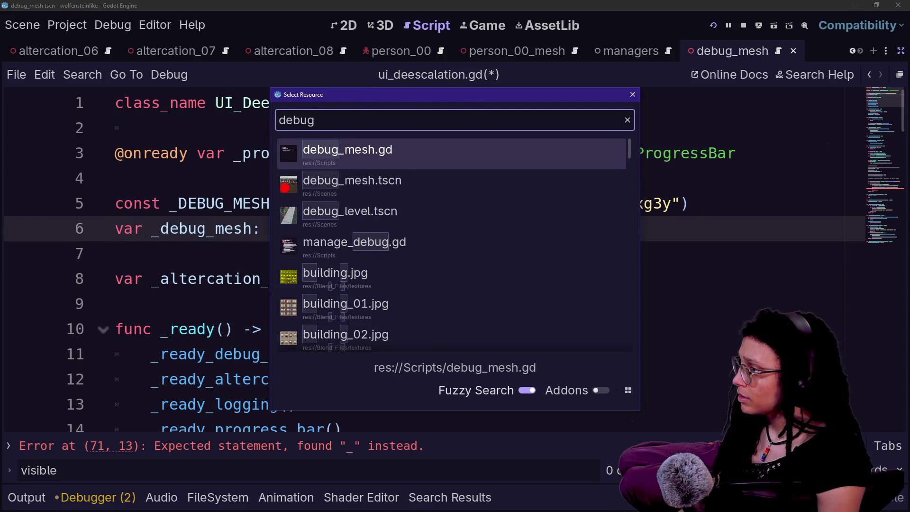
{"action": "key", "text": "Return"}
{"action": "key", "text": "Up"}
{"action": "key", "text": "Up"}
{"action": "key", "text": "Up"}
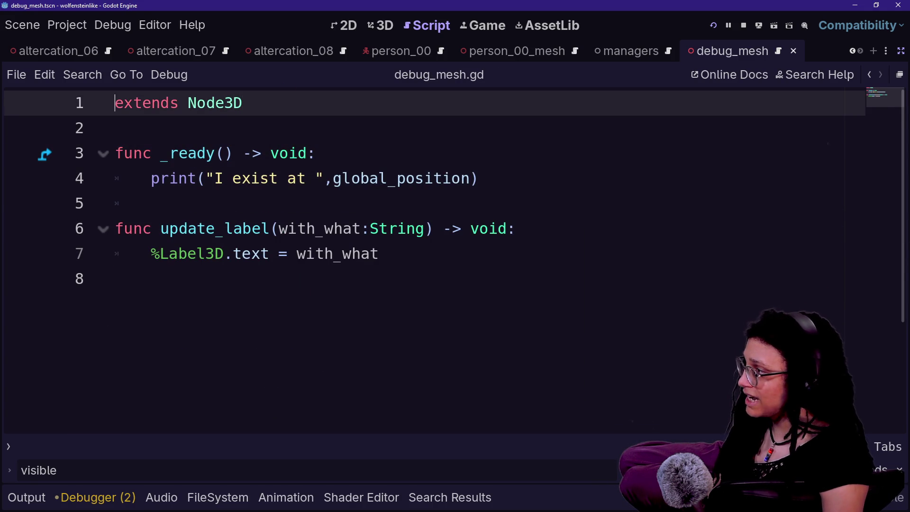
Insert class_name via autocomplete at the start of line 1 of debug_mesh.gd
{"action": "type", "text": "ckl"}
{"action": "key", "text": "BackSpace"}
{"action": "key", "text": "BackSpace"}
{"action": "type", "text": "la"}
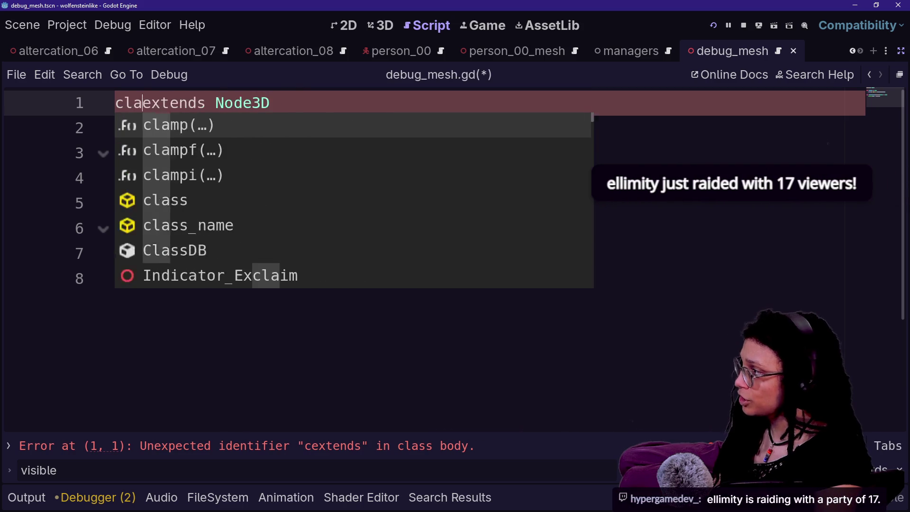
{"action": "type", "text": "ss_"}
{"action": "key", "text": "Return"}
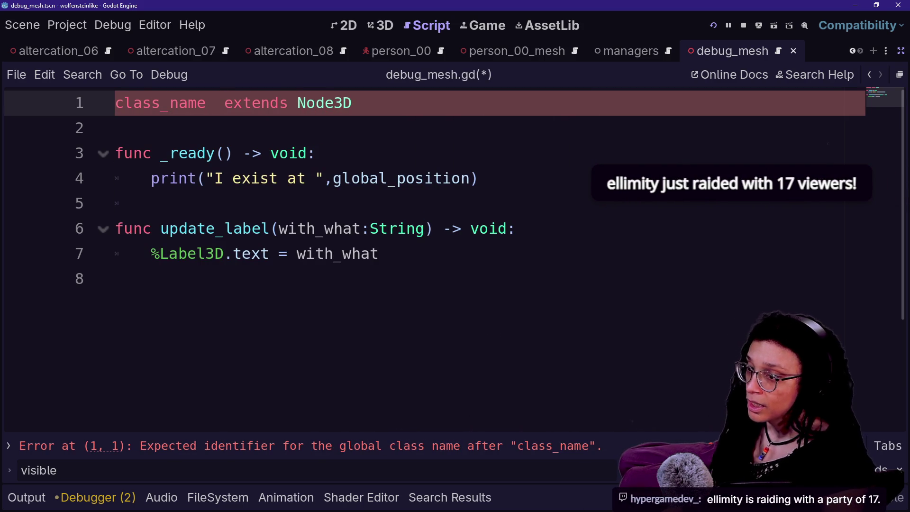
{"action": "key", "text": "Down"}
{"action": "key", "text": "Down"}
{"action": "key", "text": "Up"}
Try a few class names after class_name, leaving the identifier blank again
{"action": "left_click", "coordinate": [215, 103]}
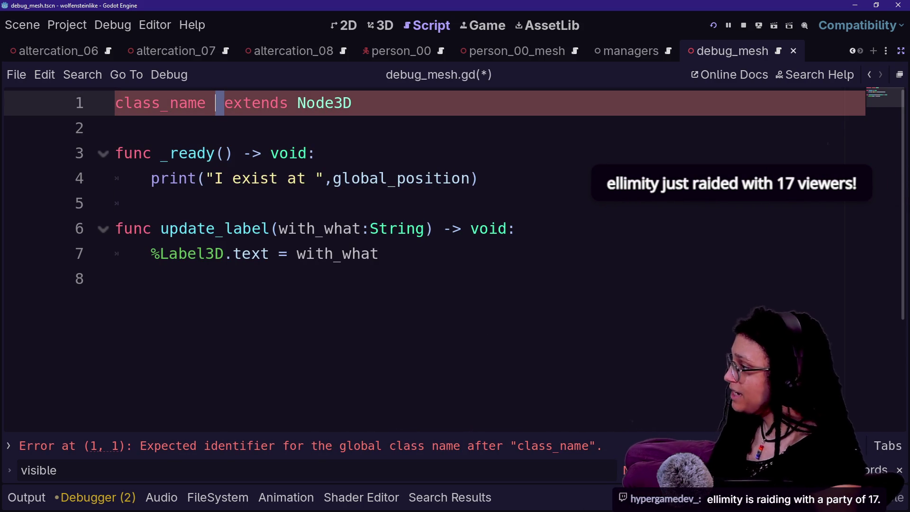
{"action": "type", "text": "Lab"}
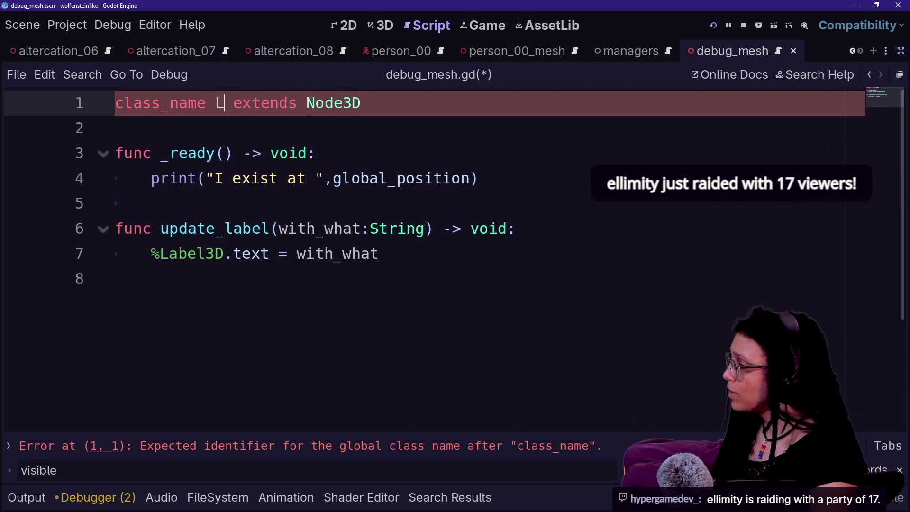
{"action": "key", "text": "BackSpace"}
{"action": "key", "text": "BackSpace"}
{"action": "key", "text": "BackSpace"}
{"action": "type", "text": "update"}
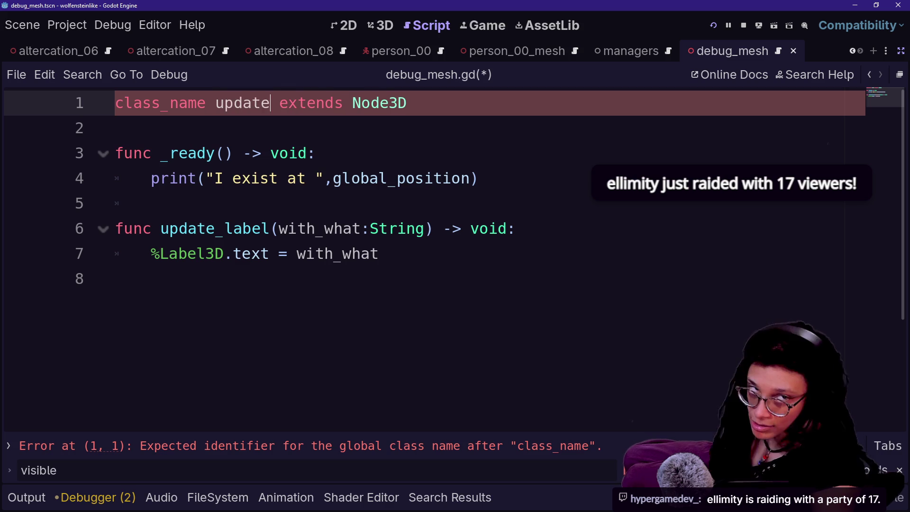
{"action": "key", "text": "BackSpace"}
{"action": "key", "text": "BackSpace"}
{"action": "key", "text": "BackSpace"}
{"action": "type", "text": "F"}
{"action": "key", "text": "BackSpace"}
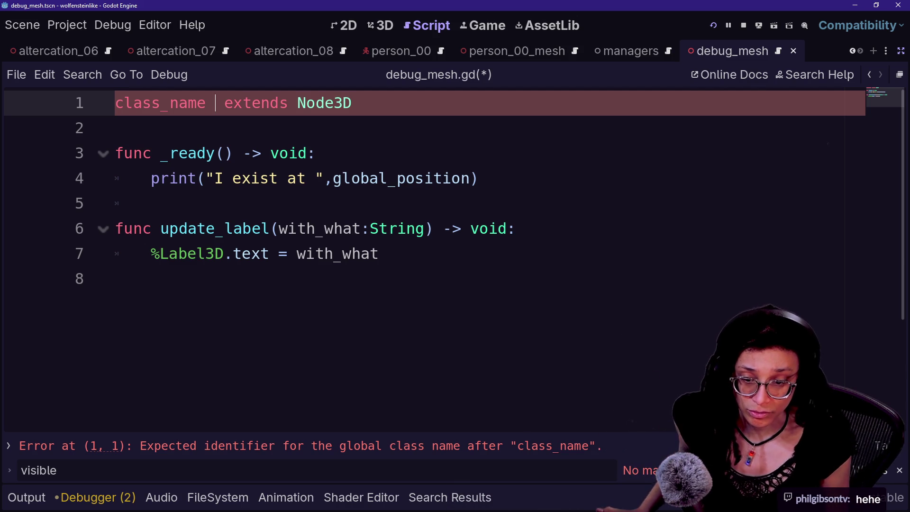
Name the class DebugMesh after class_name and save the script
{"action": "left_click", "coordinate": [116, 128]}
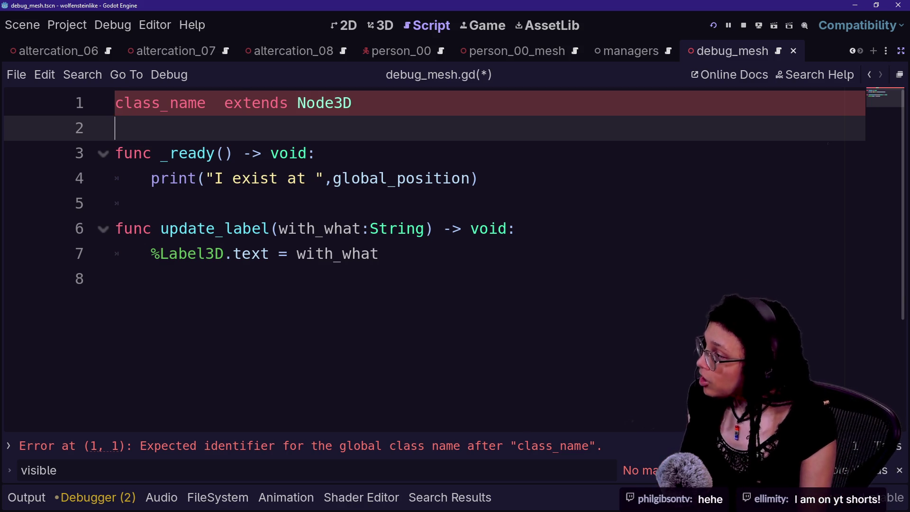
{"action": "left_click", "coordinate": [215, 103]}
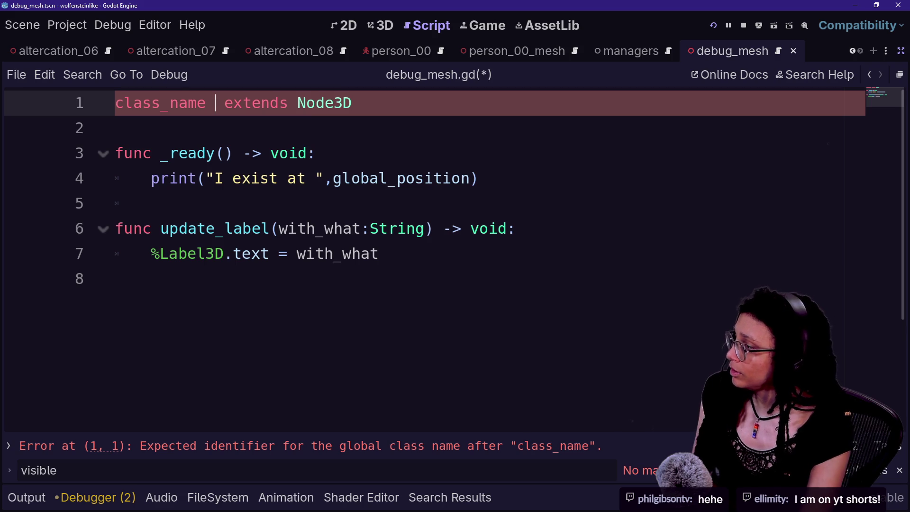
{"action": "type", "text": "Dbe"}
{"action": "key", "text": "BackSpace"}
{"action": "key", "text": "BackSpace"}
{"action": "type", "text": "ebug"}
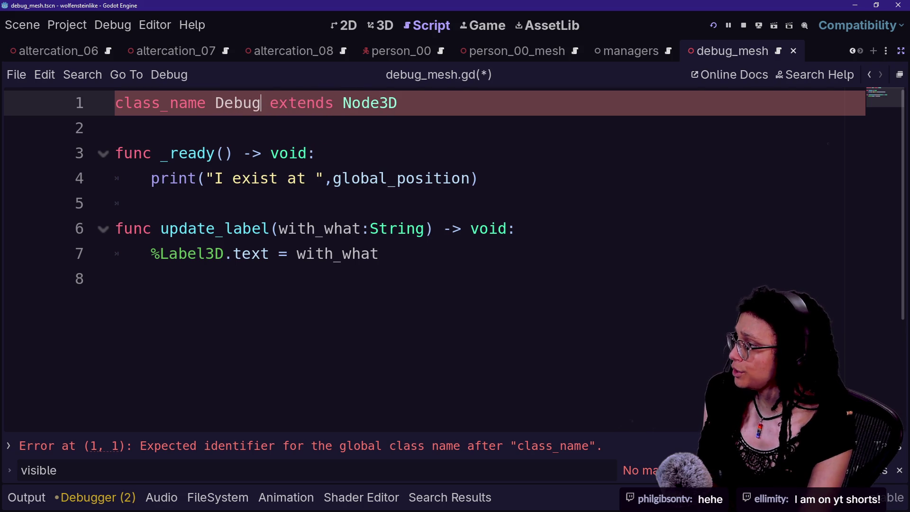
{"action": "type", "text": "Mesh"}
{"action": "left_click", "coordinate": [116, 128]}
{"action": "key", "text": "ctrl+s"}
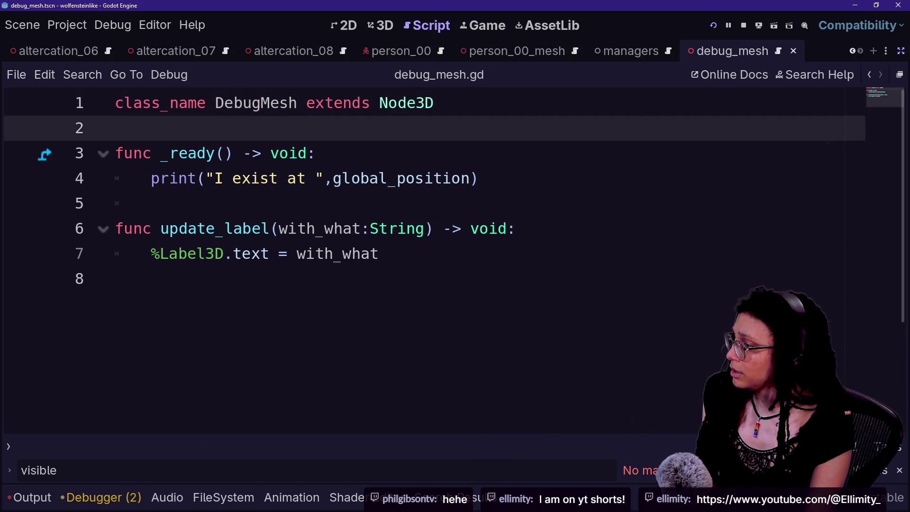
Try making update_label static, remove the static keyword, and save again
{"action": "left_click", "coordinate": [115, 228]}
{"action": "type", "text": "static"}
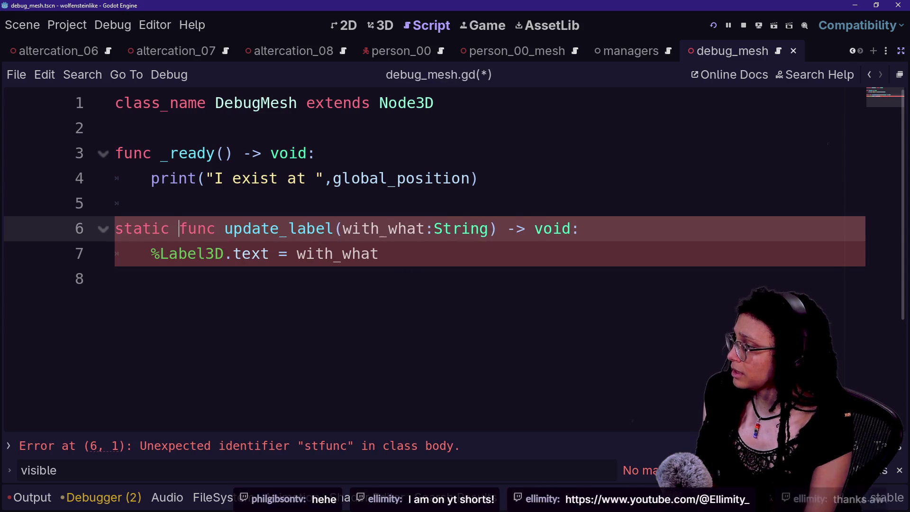
{"action": "left_click", "coordinate": [151, 204]}
{"action": "left_click", "coordinate": [115, 278]}
{"action": "left_click", "coordinate": [197, 253]}
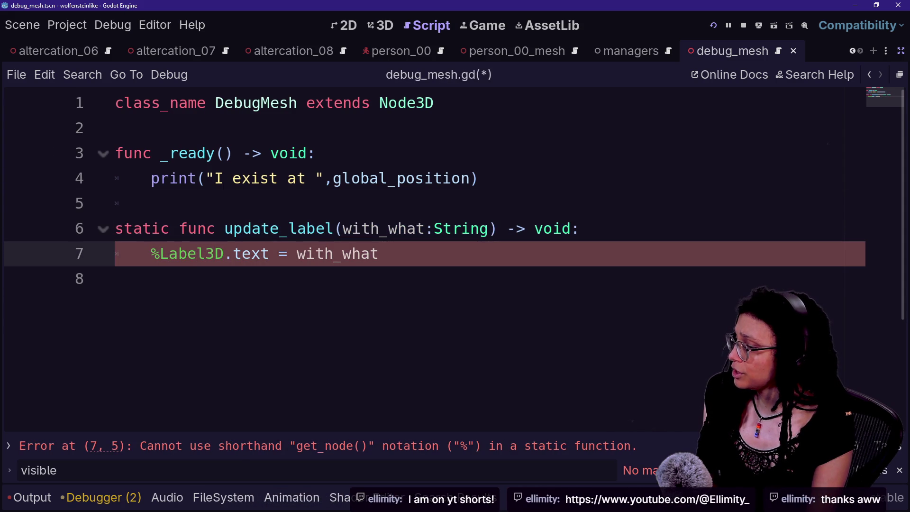
{"action": "left_click", "coordinate": [243, 254]}
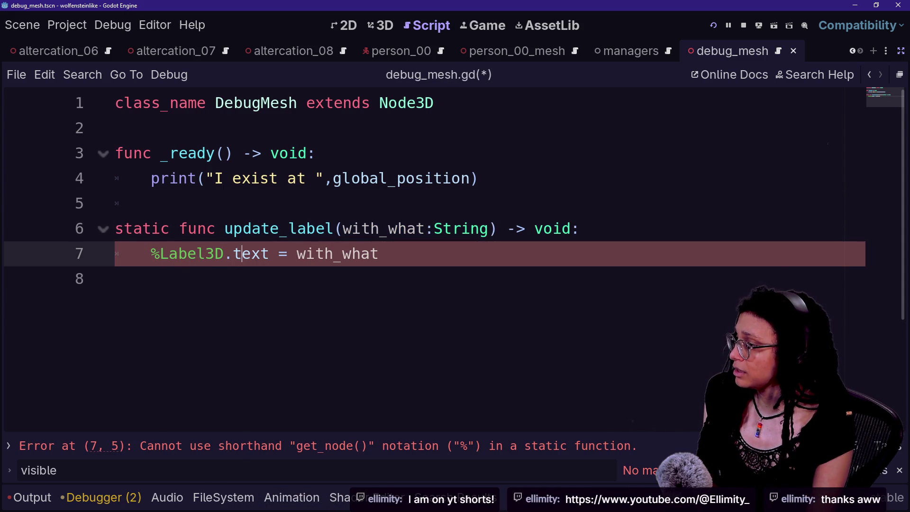
{"action": "left_click", "coordinate": [178, 229]}
{"action": "key", "text": "BackSpace"}
{"action": "key", "text": "BackSpace"}
{"action": "key", "text": "BackSpace"}
{"action": "key", "text": "ctrl+s"}
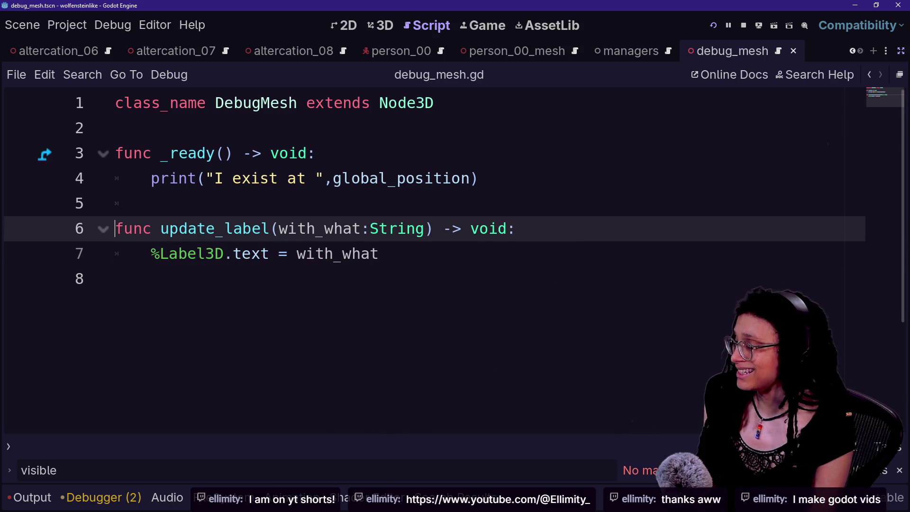
Review the script's top lines, briefly opening and closing the quick file search
{"action": "left_click", "coordinate": [316, 153]}
{"action": "key", "text": "alt+shift+o"}
{"action": "key", "text": "Escape"}
{"action": "left_click", "coordinate": [193, 103]}
{"action": "left_click", "coordinate": [308, 153]}
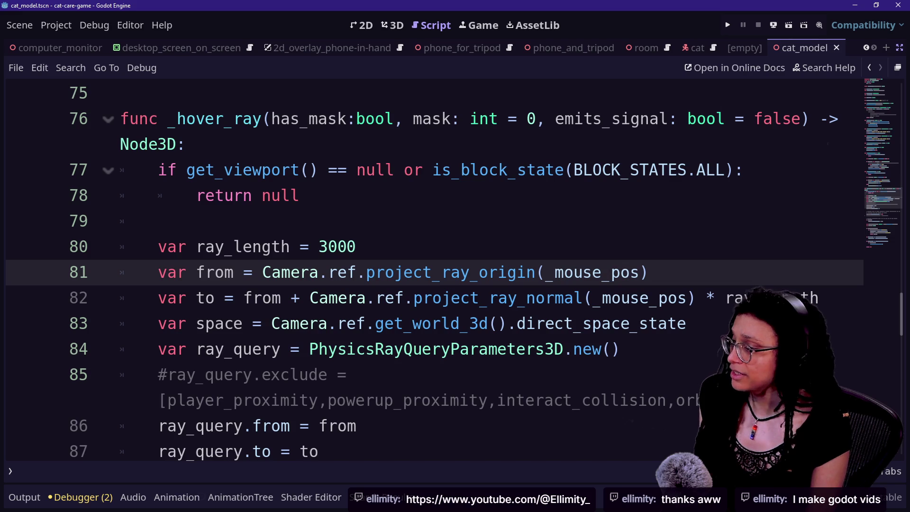
Alt-Tab from Godot through the chat window to the browser's Twitch About page
{"action": "key", "text": "alt+Tab"}
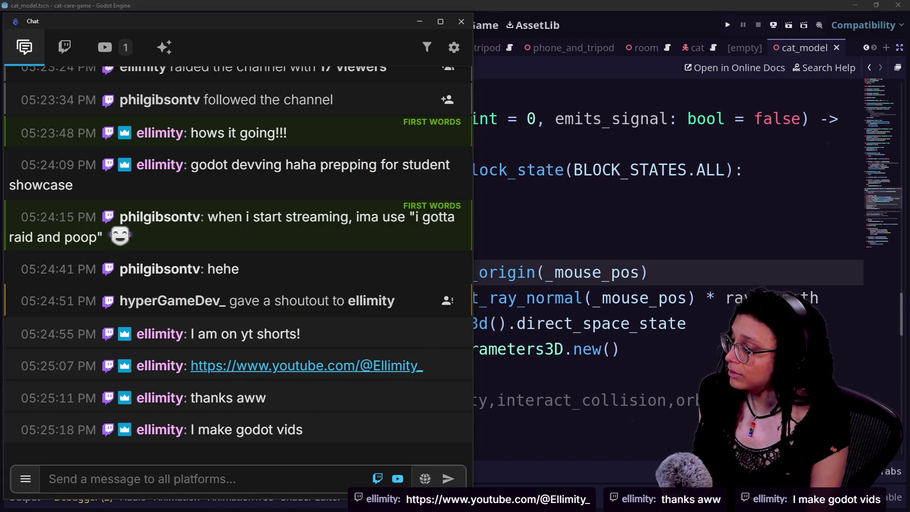
{"action": "key", "text": "alt+Tab"}
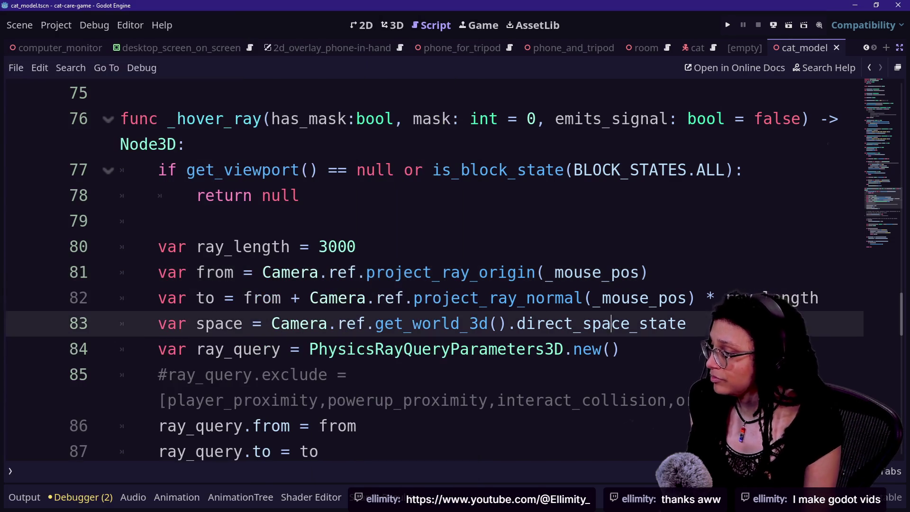
{"action": "key", "text": "alt+Tab"}
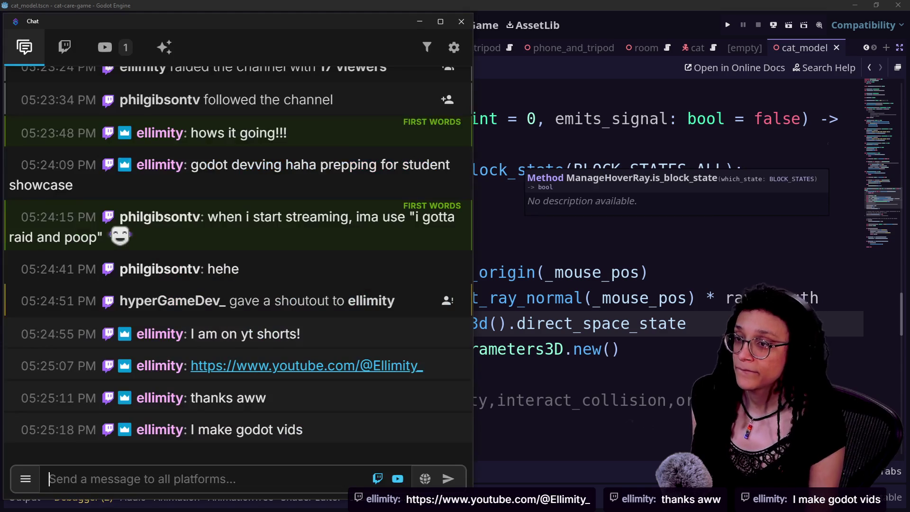
{"action": "key", "text": "alt+Tab"}
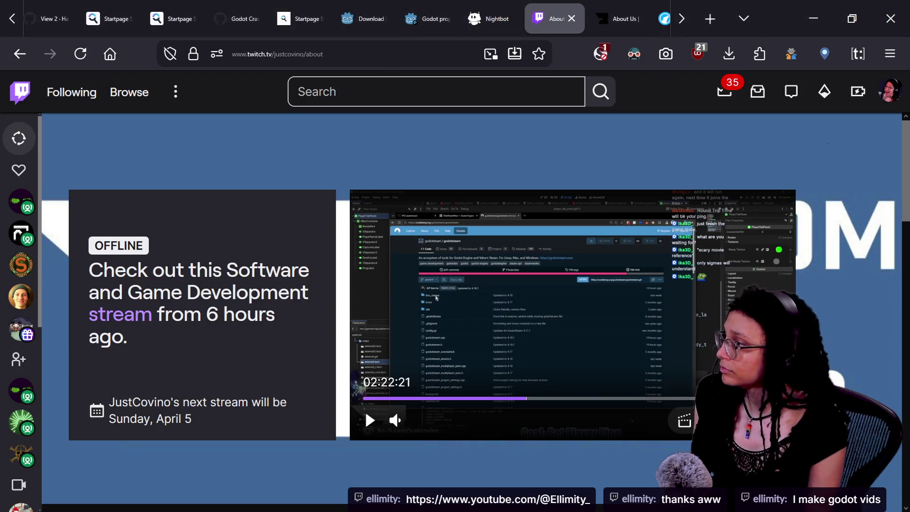
Go to the creator's YouTube channel tab and subscribe to the channel
{"action": "key", "text": "ctrl+l"}
{"action": "type", "text": "youtube.com/"}
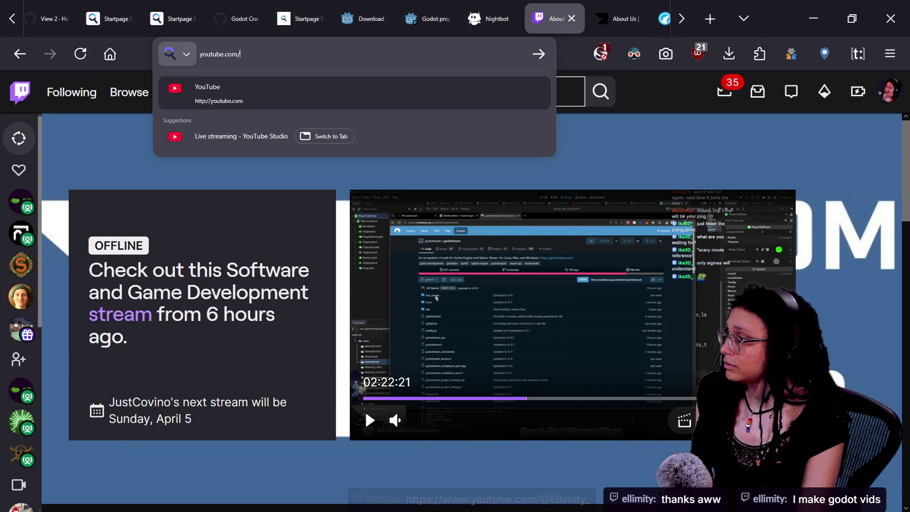
{"action": "type", "text": "@yimity"}
{"action": "key", "text": "F5"}
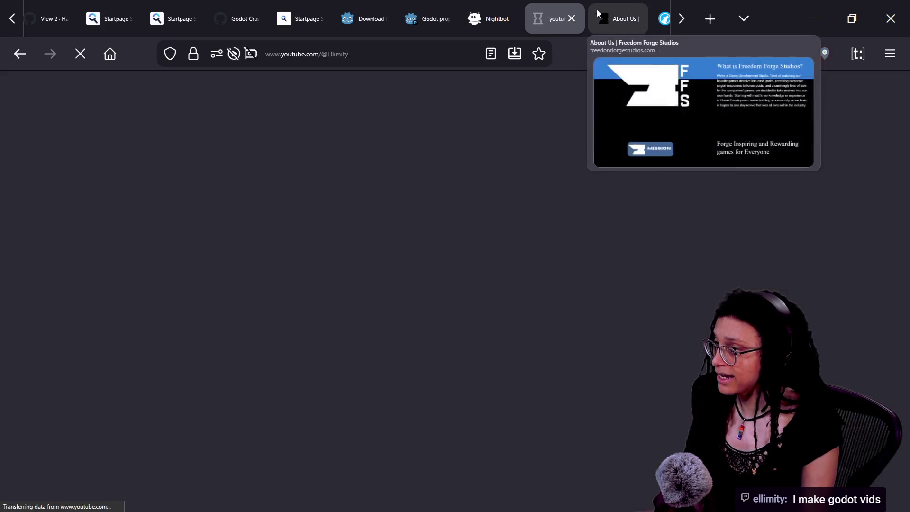
{"action": "left_click", "coordinate": [599, 17]}
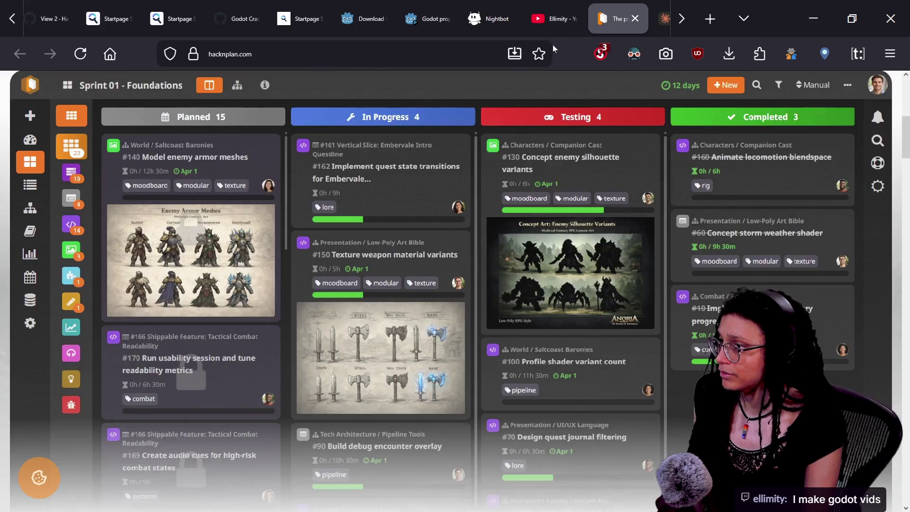
{"action": "key", "text": "ctrl+w"}
{"action": "key", "text": "ctrl+w"}
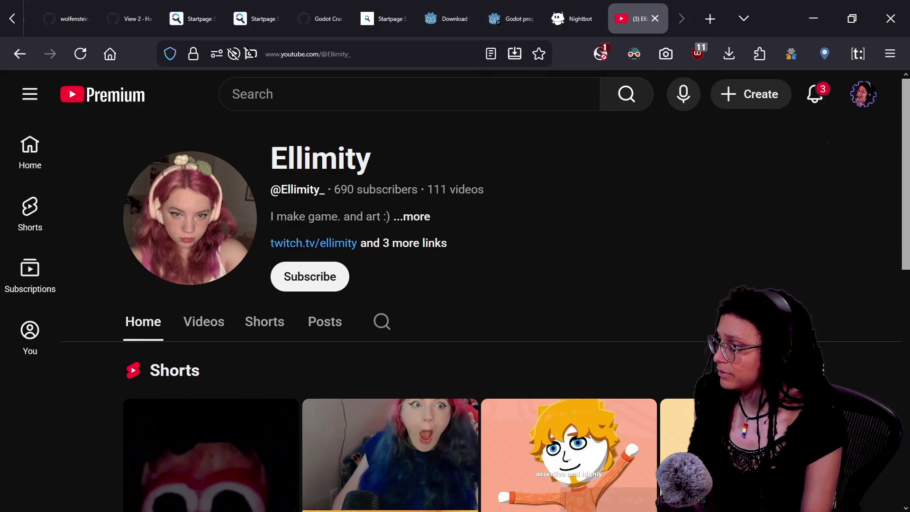
{"action": "scroll", "coordinate": [554, 226], "scroll_direction": "down", "scroll_amount": 3}
{"action": "scroll", "coordinate": [553, 226], "scroll_direction": "down", "scroll_amount": 8}
{"action": "scroll", "coordinate": [379, 370], "scroll_direction": "up", "scroll_amount": 3}
{"action": "scroll", "coordinate": [455, 370], "scroll_direction": "up", "scroll_amount": 5}
{"action": "left_click", "coordinate": [284, 279]}
Open the channel's linked twitch.tv page in a new tab
{"action": "right_click", "coordinate": [327, 249]}
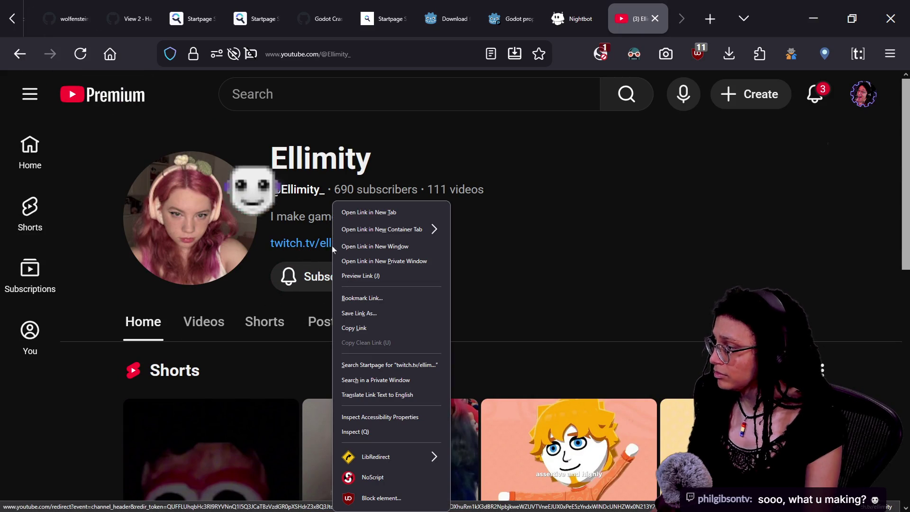
{"action": "left_click", "coordinate": [443, 200]}
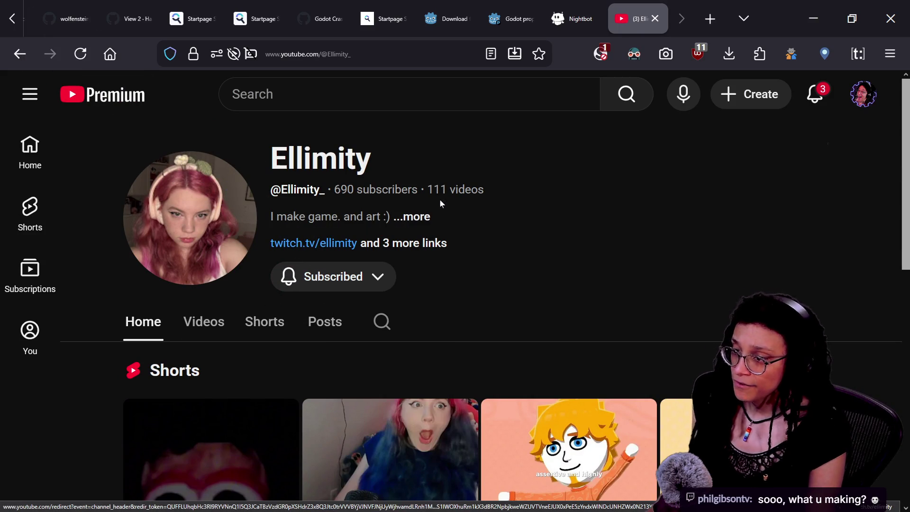
{"action": "right_click", "coordinate": [308, 254]}
{"action": "left_click", "coordinate": [364, 222]}
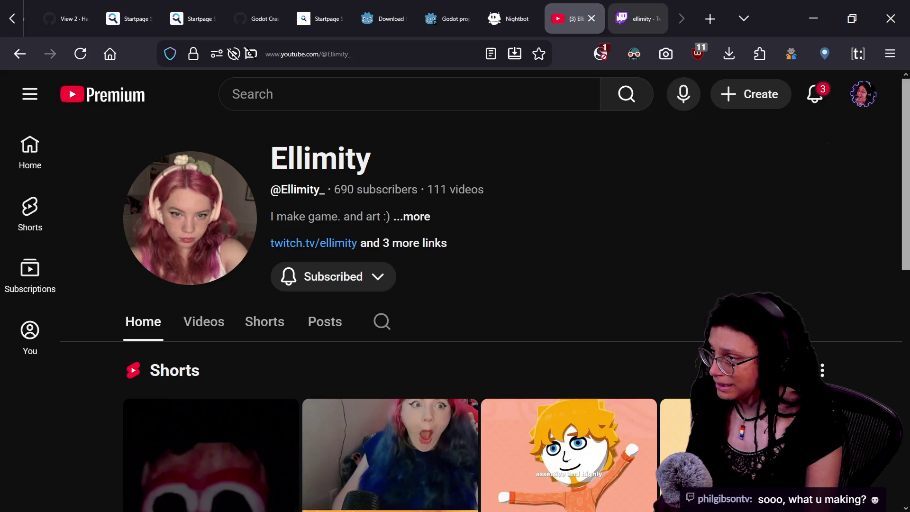
In the new Twitch tab, follow the creator's channel
{"action": "left_click", "coordinate": [637, 18]}
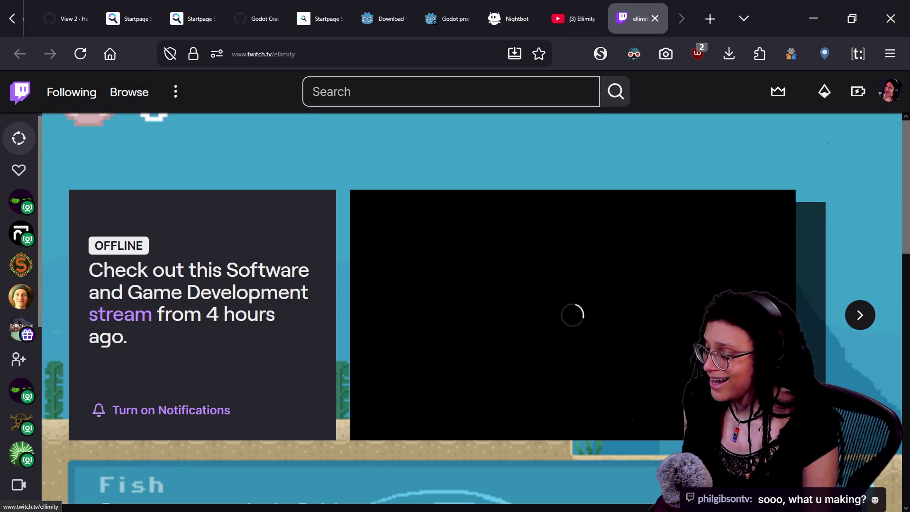
{"action": "scroll", "coordinate": [546, 397], "scroll_direction": "down", "scroll_amount": 2}
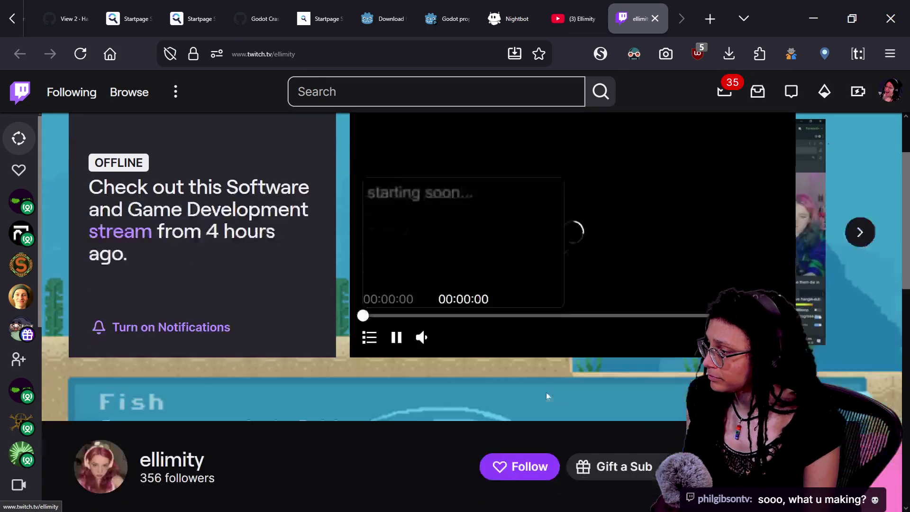
{"action": "left_click", "coordinate": [514, 458]}
{"action": "scroll", "coordinate": [513, 459], "scroll_direction": "down", "scroll_amount": 2}
{"action": "scroll", "coordinate": [280, 404], "scroll_direction": "down", "scroll_amount": 5}
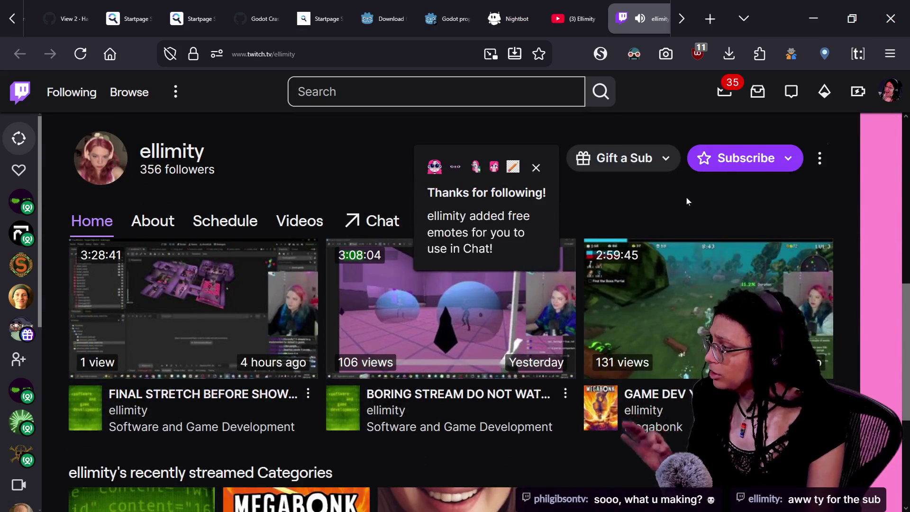
{"action": "scroll", "coordinate": [687, 200], "scroll_direction": "up", "scroll_amount": 8}
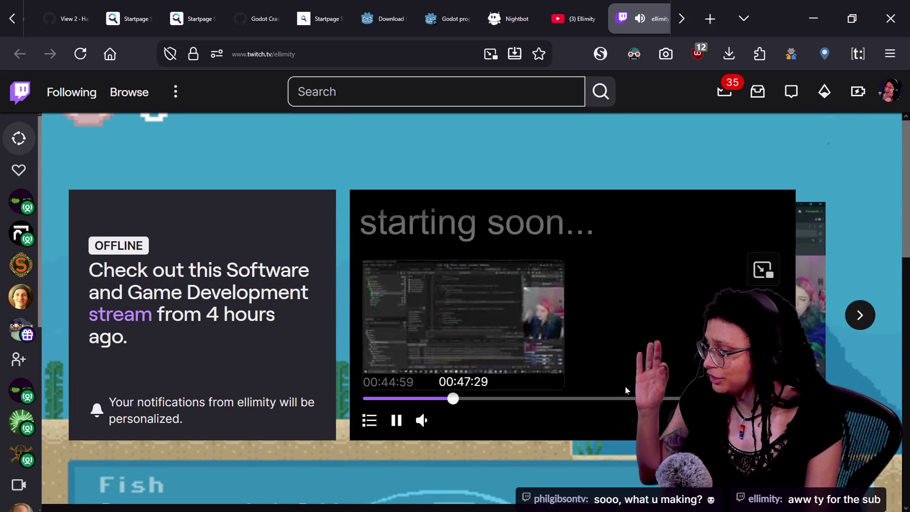
Seek the last broadcast replay to about 1:38, pause it, and paste text into the address bar
{"action": "left_click", "coordinate": [596, 389]}
{"action": "double_click", "coordinate": [449, 283]}
{"action": "mouse_move", "coordinate": [593, 422]}
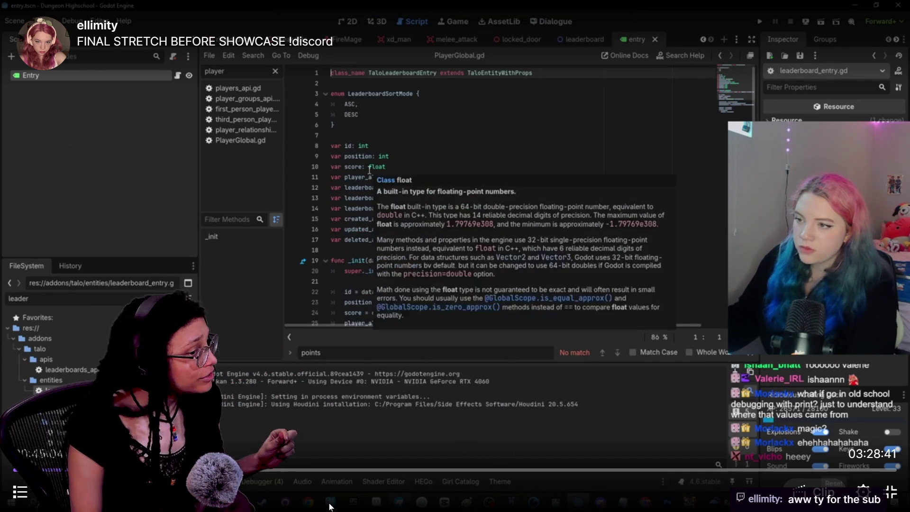
{"action": "left_click", "coordinate": [311, 479]}
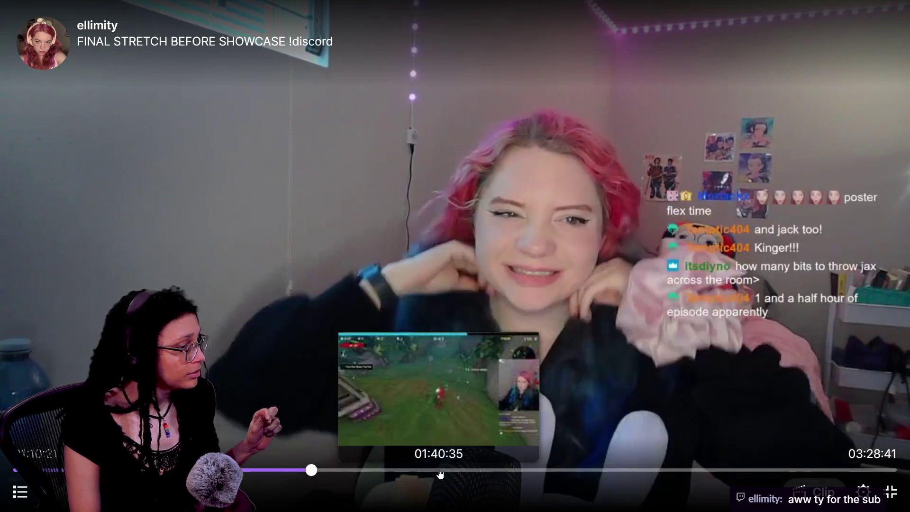
{"action": "left_click", "coordinate": [456, 470]}
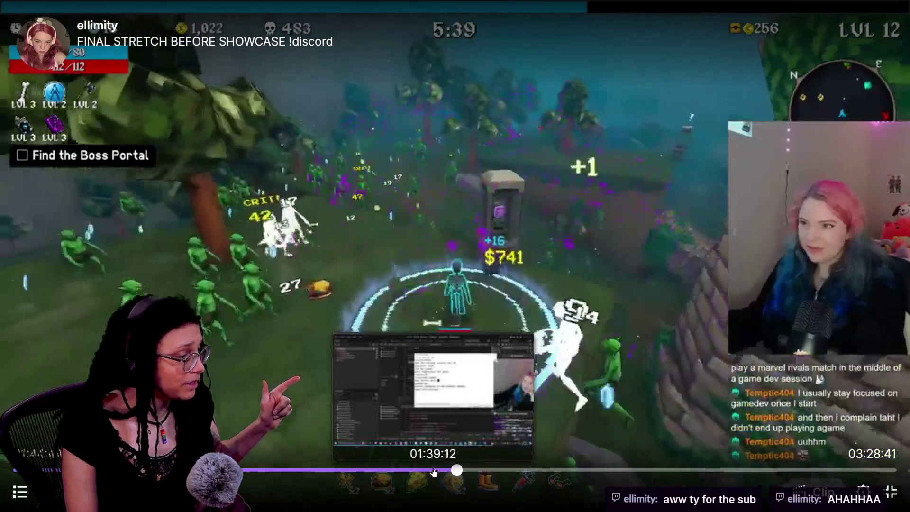
{"action": "left_click", "coordinate": [432, 470]}
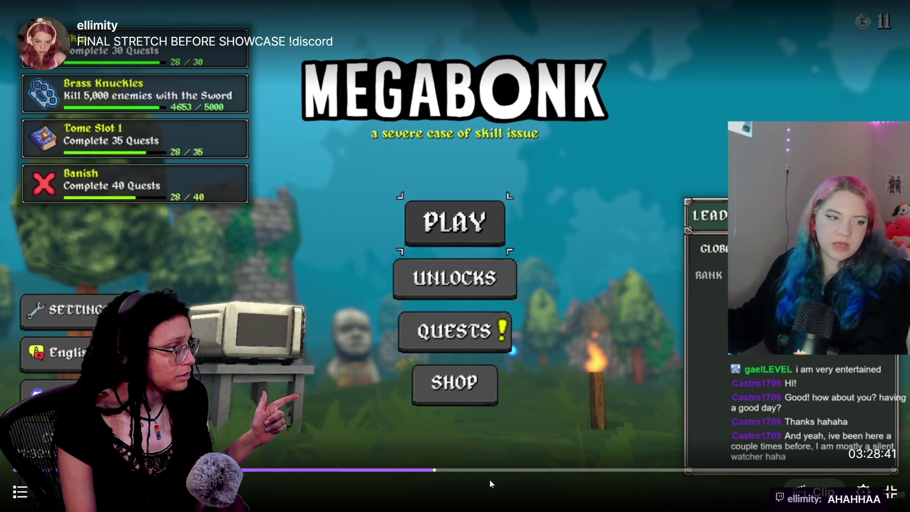
{"action": "double_click", "coordinate": [579, 331]}
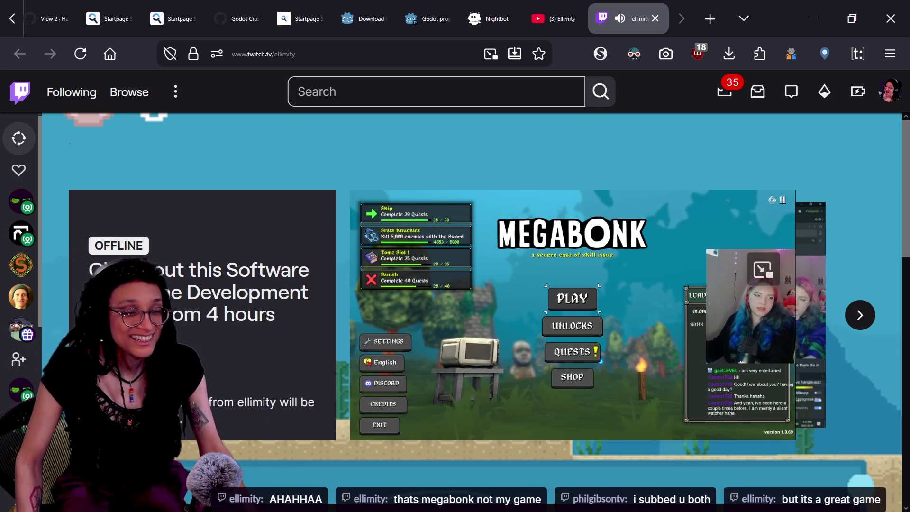
{"action": "mouse_move", "coordinate": [358, 428]}
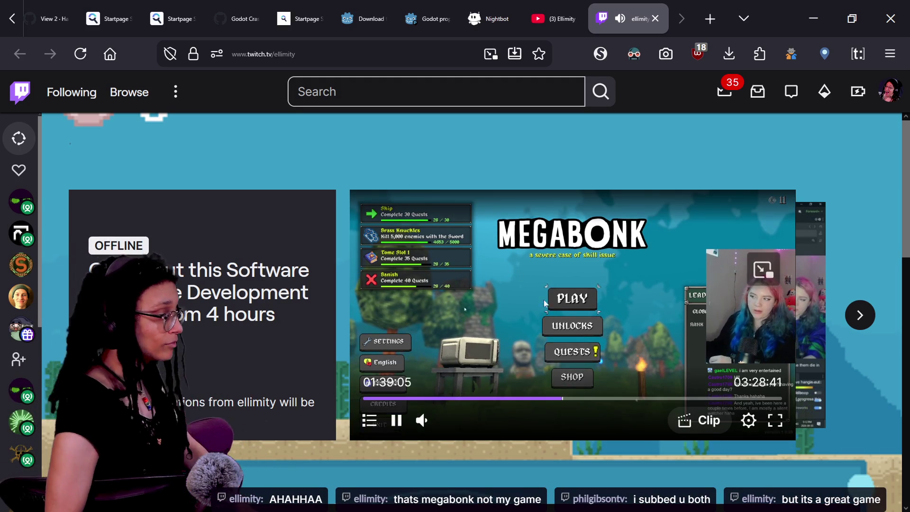
{"action": "left_click", "coordinate": [396, 419]}
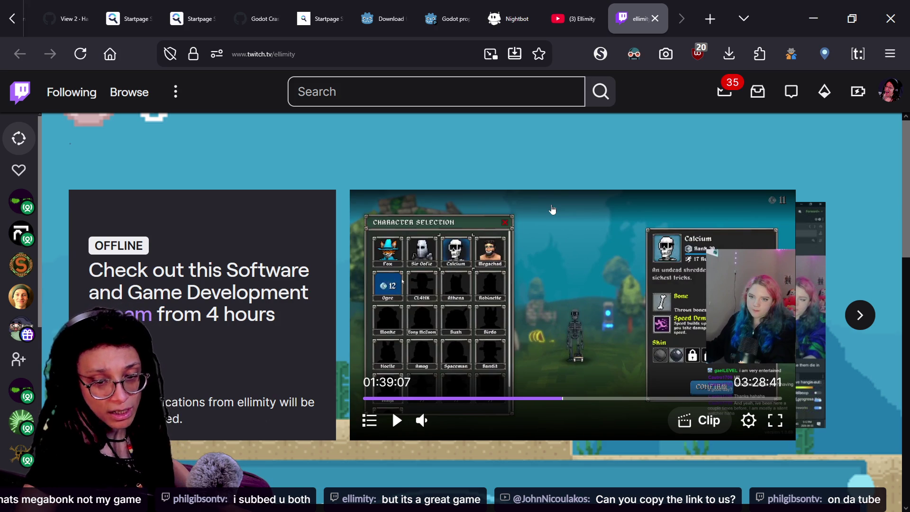
{"action": "key", "text": "ctrl+l"}
{"action": "type", "text": "+ Player.ref.global_position"}
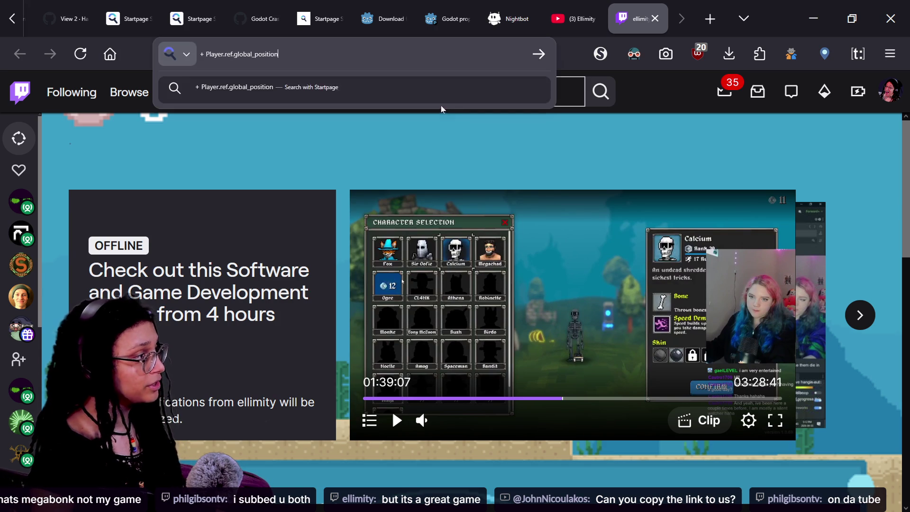
Paste the copied text into the browser address bar a second time
{"action": "type", "text": "+ Player.ref.global_position"}
{"action": "key", "text": "shift+Tab"}
{"action": "key", "text": "alt"}
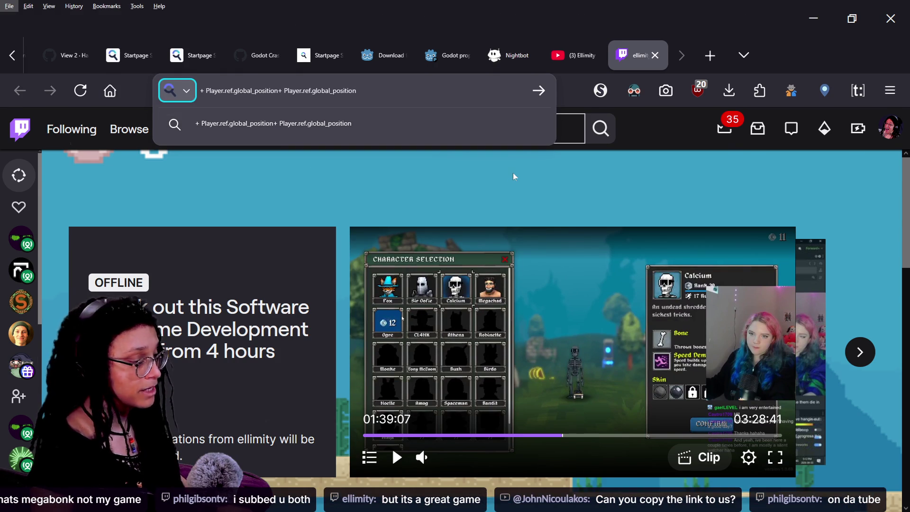
{"action": "key", "text": "alt"}
Post the Twitch channel link in the stream chat, then return to the browser
{"action": "key", "text": "alt+Tab"}
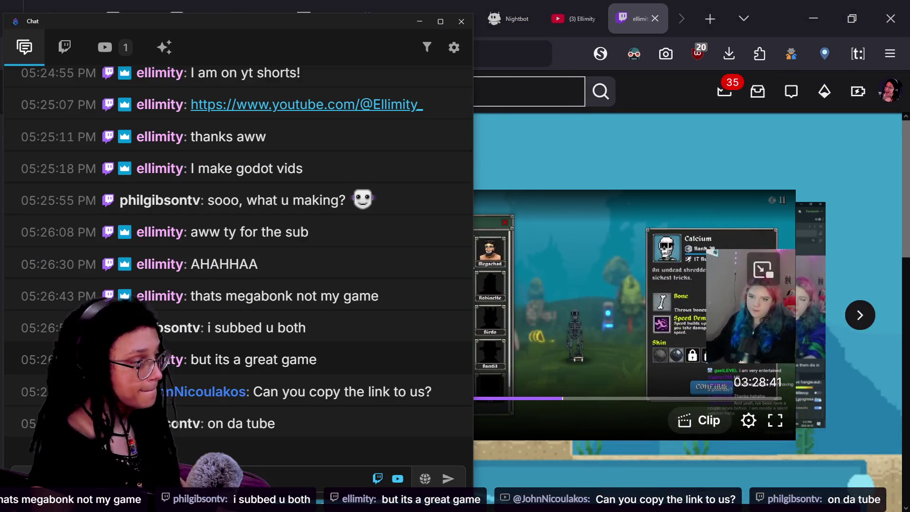
{"action": "key", "text": "alt+Tab"}
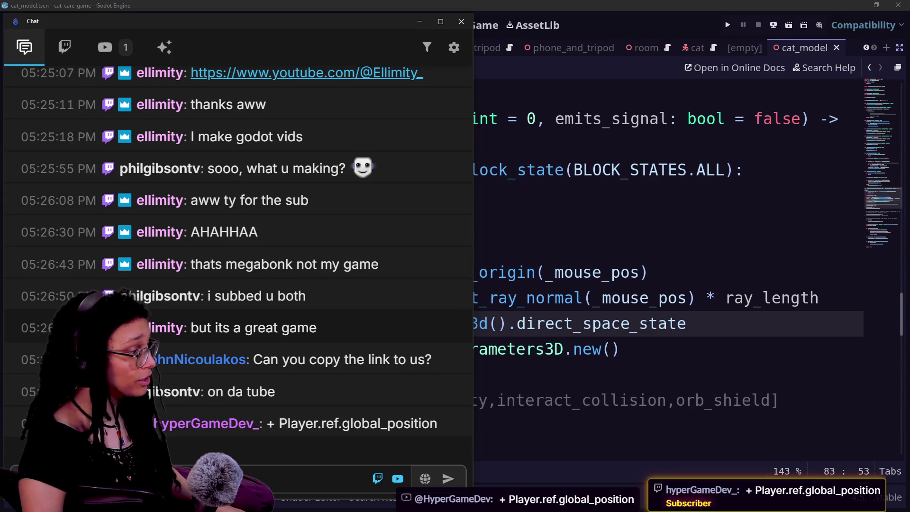
{"action": "key", "text": "ctrl+v"}
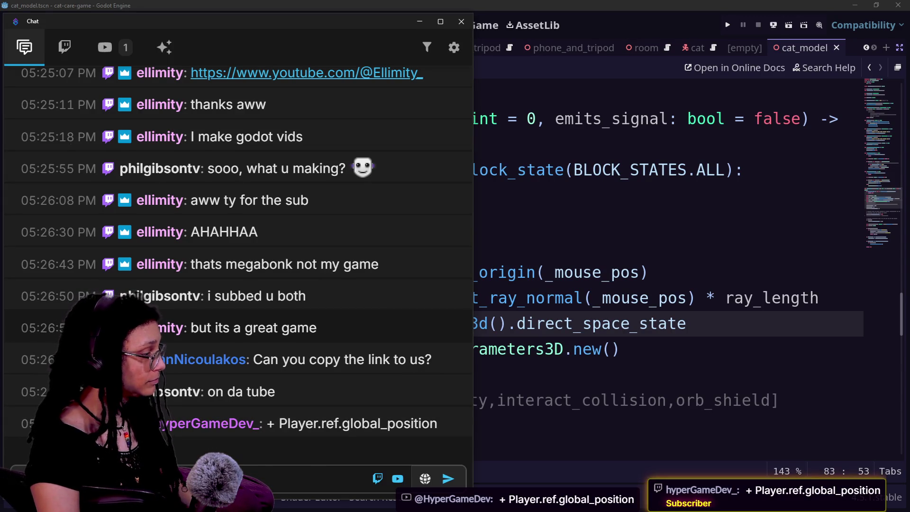
{"action": "type", "text": "eli"}
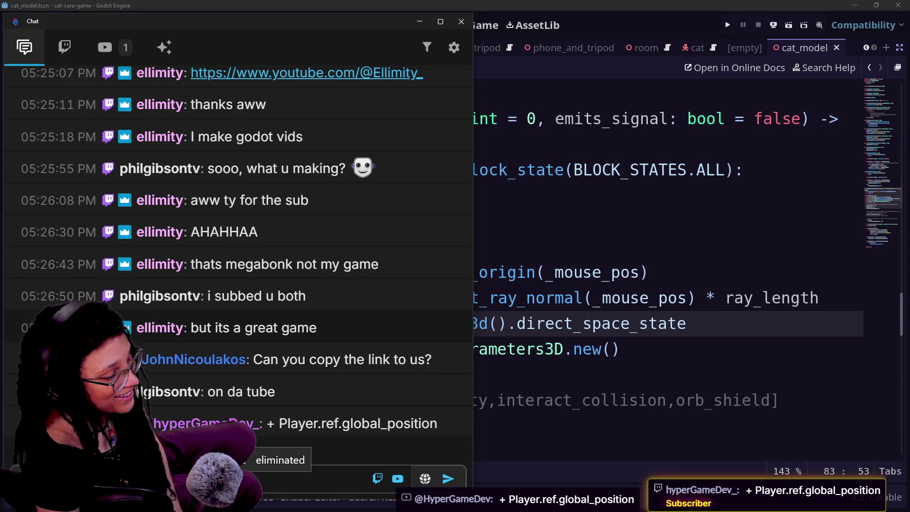
{"action": "key", "text": "Tab"}
{"action": "left_click", "coordinate": [159, 221]}
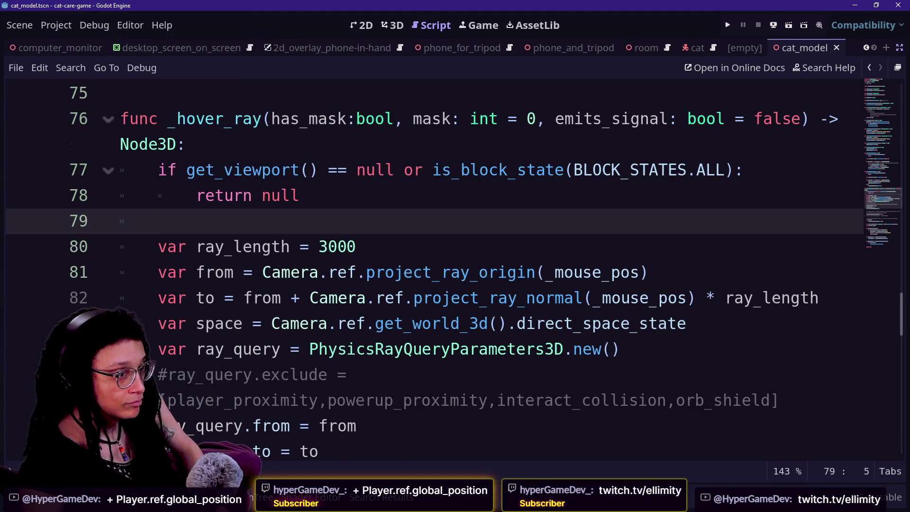
{"action": "key", "text": "alt+Tab"}
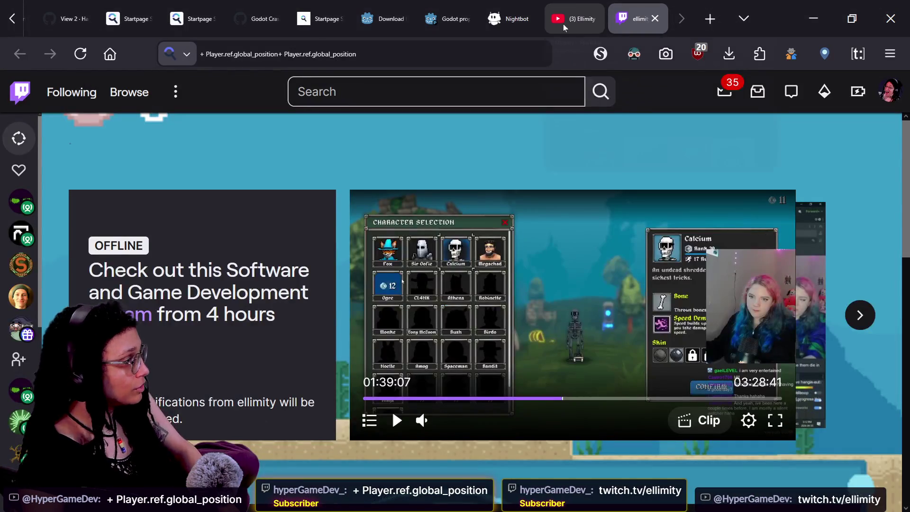
Leave Twitch for the itch.io Game-like Jam Wolfenstein 3-D page
{"action": "scroll", "coordinate": [379, 19], "scroll_direction": "up", "scroll_amount": 2}
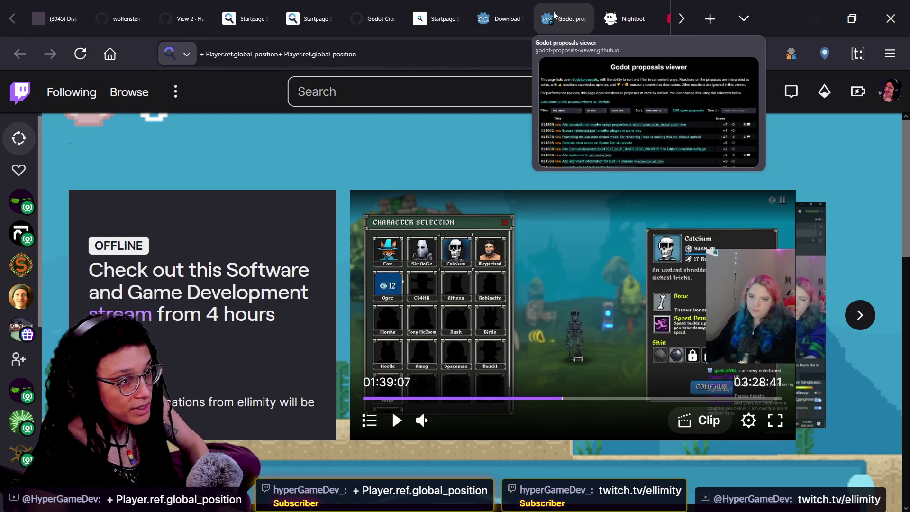
{"action": "key", "text": "ctrl+w"}
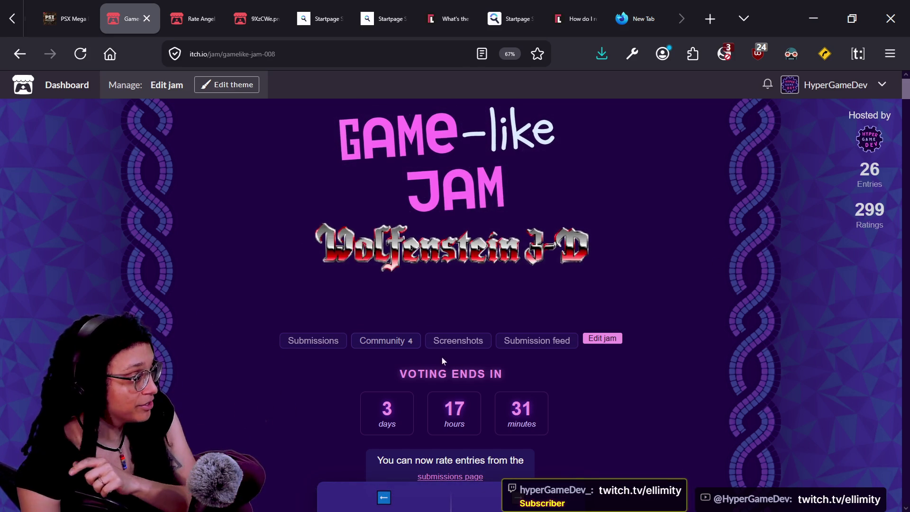
Open the jam's Submissions page and post its link in the chat window
{"action": "left_click", "coordinate": [305, 346]}
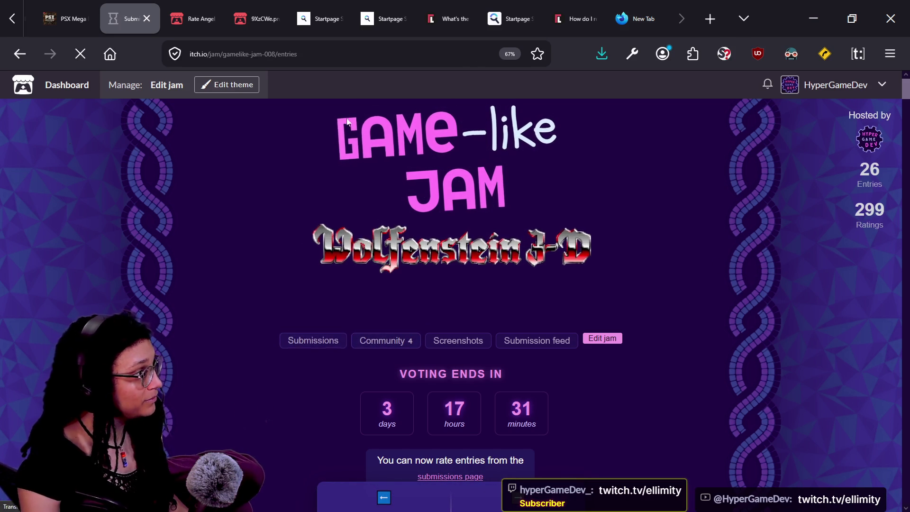
{"action": "left_click", "coordinate": [336, 54]}
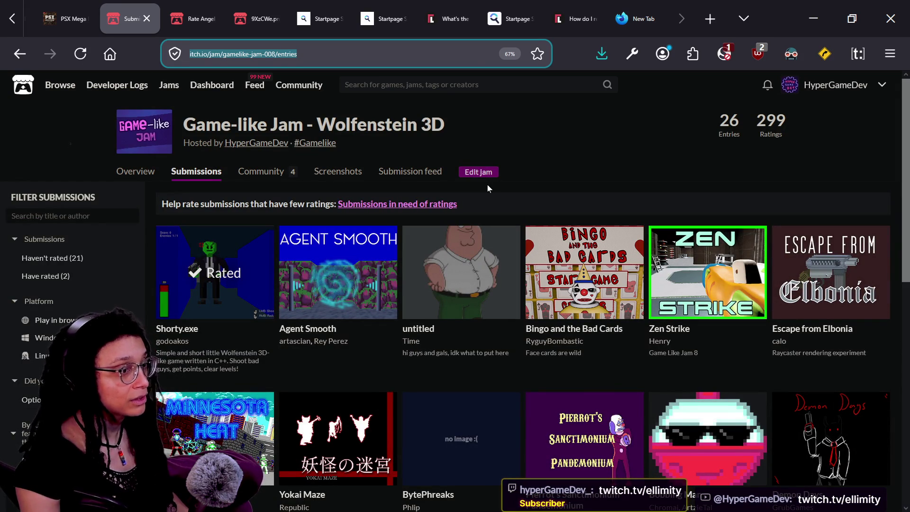
{"action": "key", "text": "alt+Tab"}
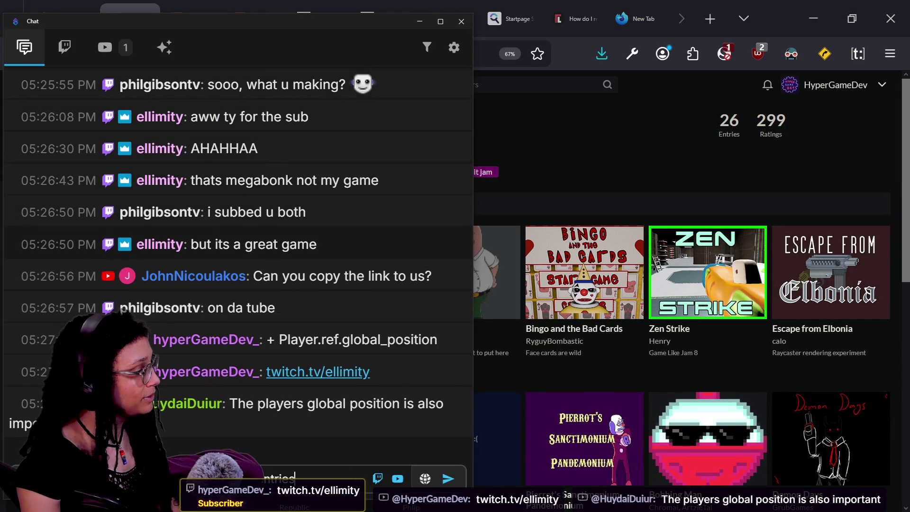
{"action": "key", "text": "Return"}
{"action": "key", "text": "alt+Tab"}
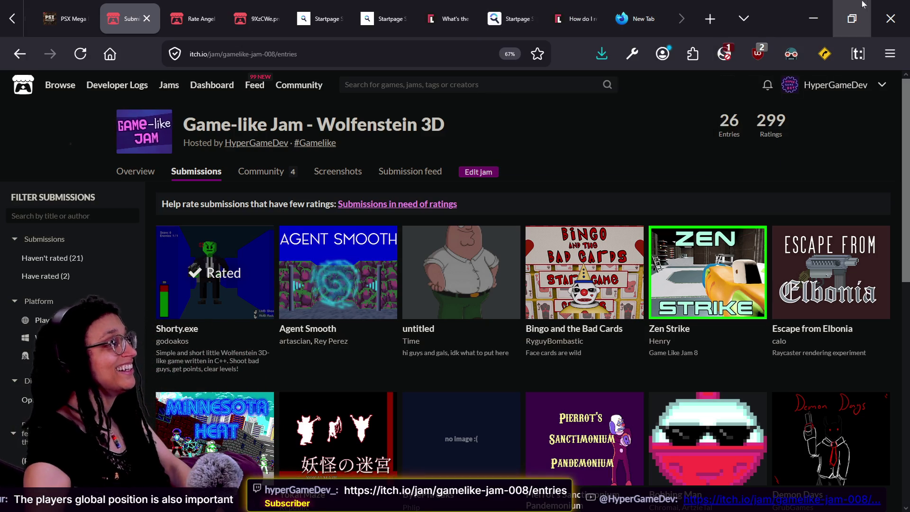
Open a new blank Firefox tab beside the Submissions page
{"action": "mouse_move", "coordinate": [649, 22]}
{"action": "scroll", "coordinate": [649, 22], "scroll_direction": "down", "scroll_amount": 5}
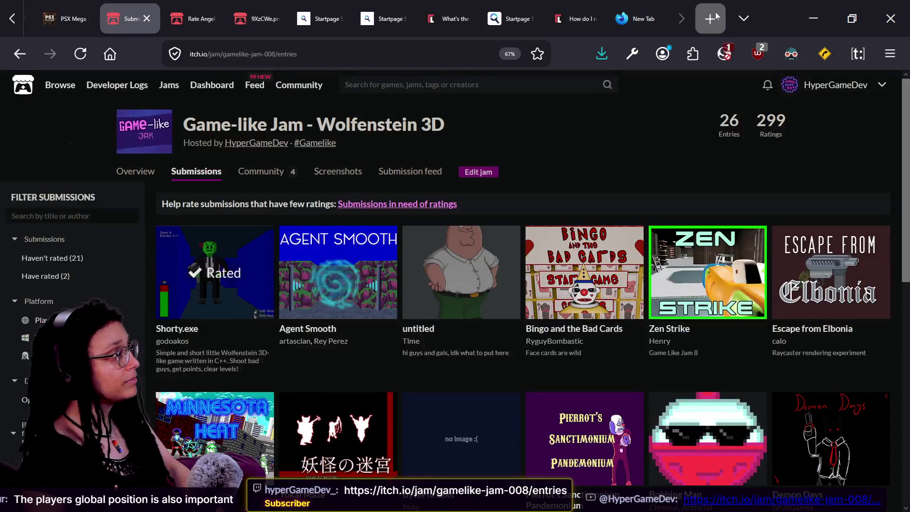
{"action": "left_click", "coordinate": [718, 16]}
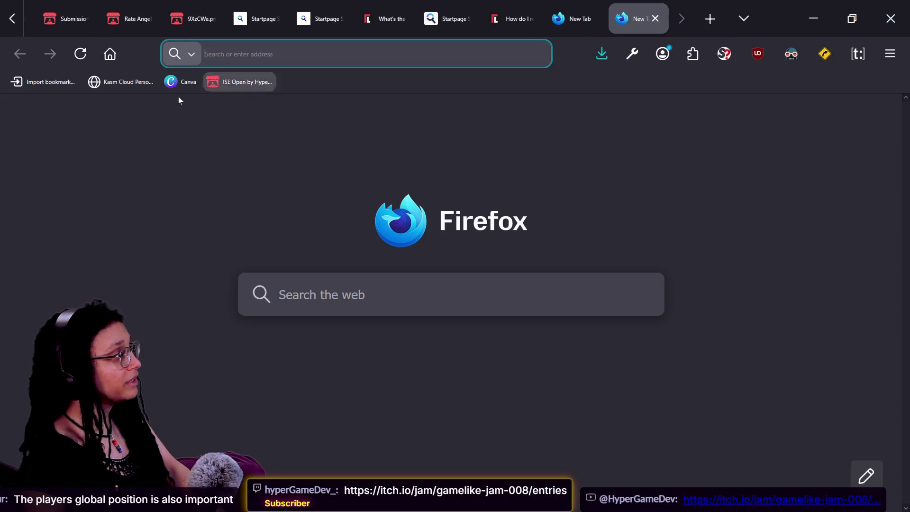
Load the ISE Open itch.io page from its bookmark and start the embedded web build
{"action": "left_click", "coordinate": [217, 84]}
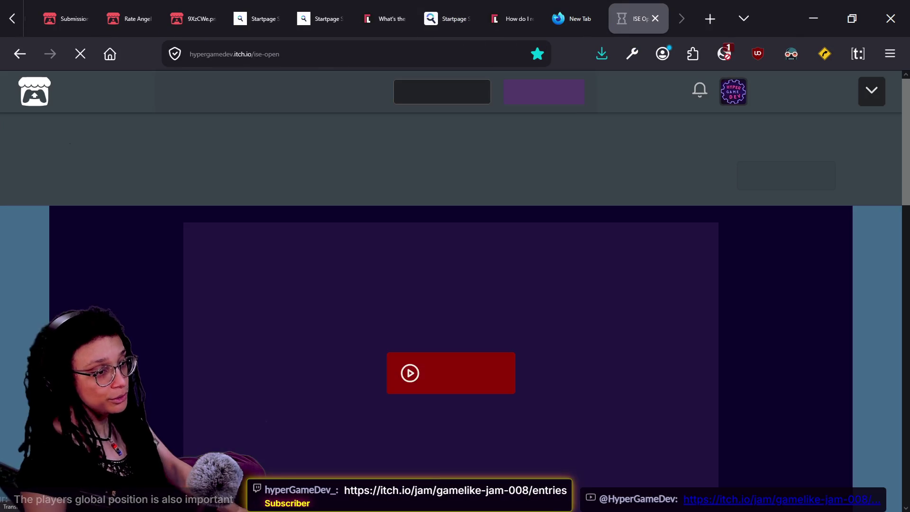
{"action": "left_click", "coordinate": [416, 357]}
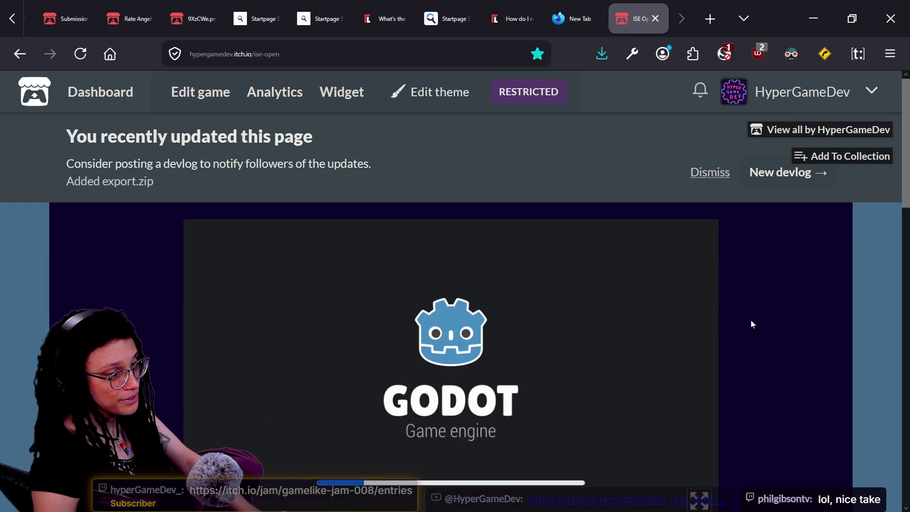
{"action": "scroll", "coordinate": [752, 322], "scroll_direction": "down", "scroll_amount": 3}
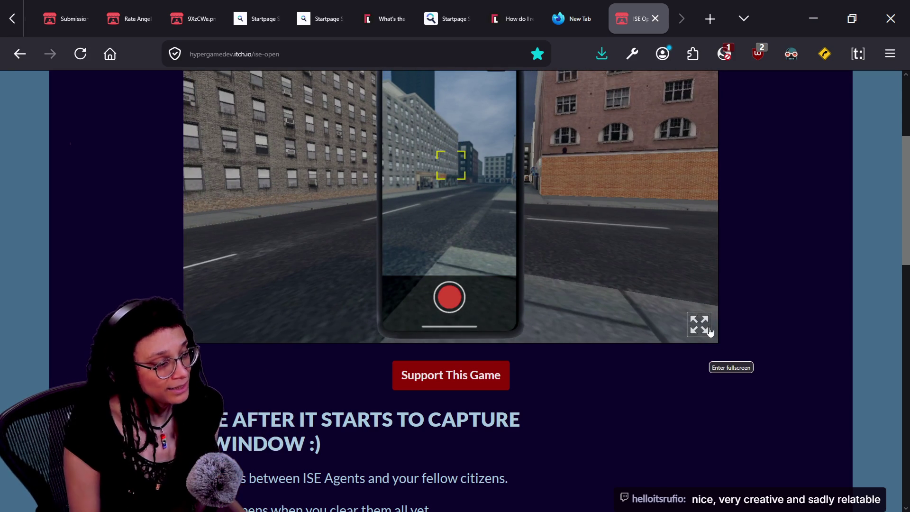
Play ISE Open fullscreen, looking around the street and walking toward the crosswalk, then exit fullscreen
{"action": "left_click", "coordinate": [709, 331]}
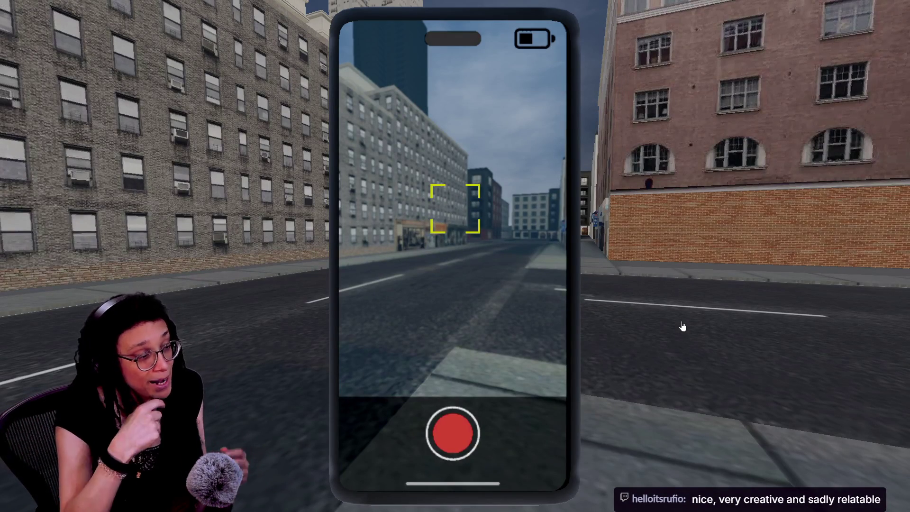
{"action": "left_click_drag", "start_coordinate": [675, 318], "coordinate": [513, 343]}
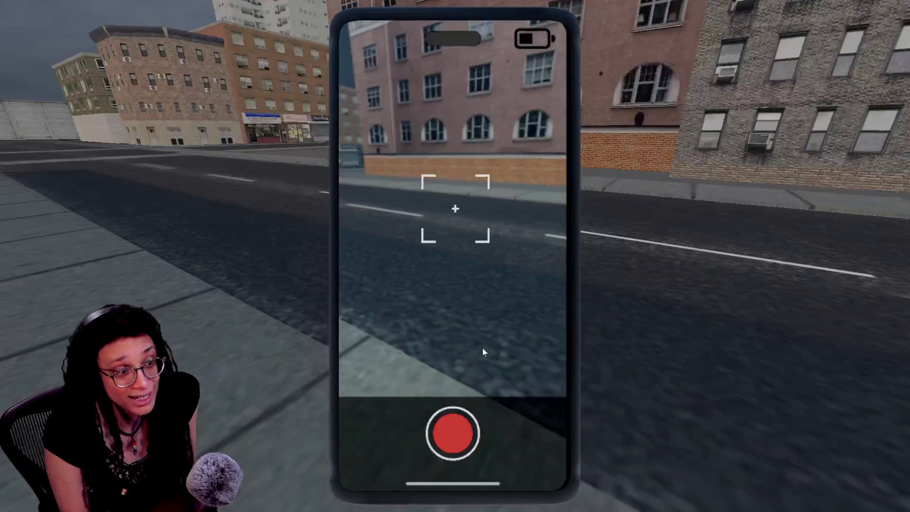
{"action": "left_click_drag", "start_coordinate": [482, 347], "coordinate": [440, 332]}
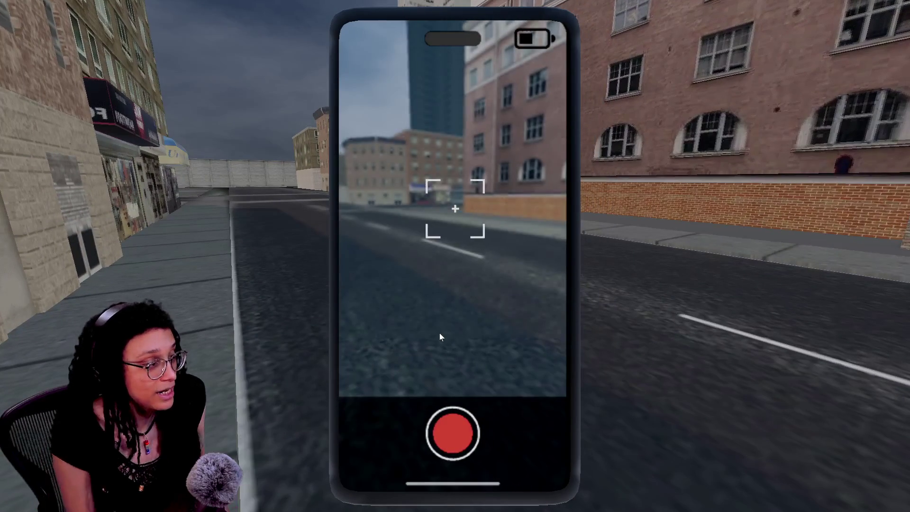
{"action": "left_click_drag", "start_coordinate": [440, 334], "coordinate": [740, 341]}
{"action": "key", "text": "w"}
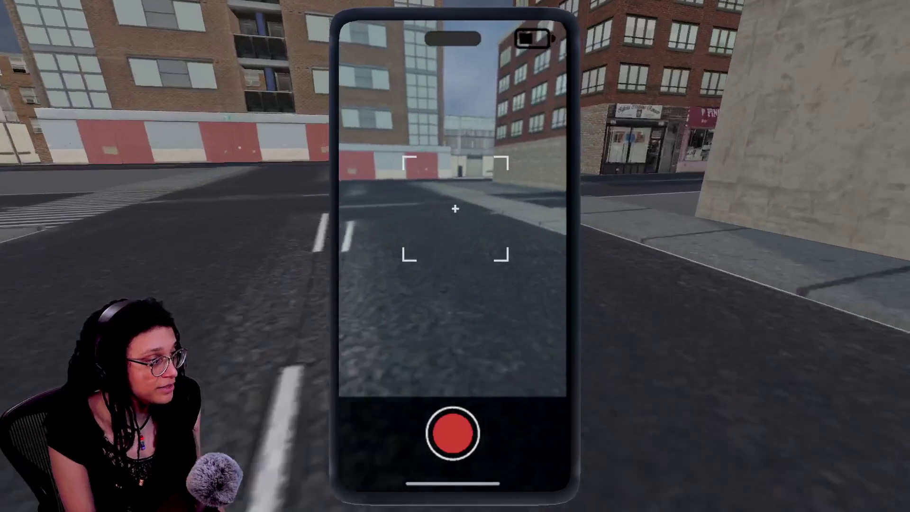
{"action": "left_click_drag", "start_coordinate": [616, 344], "coordinate": [579, 344]}
{"action": "key", "text": "Escape"}
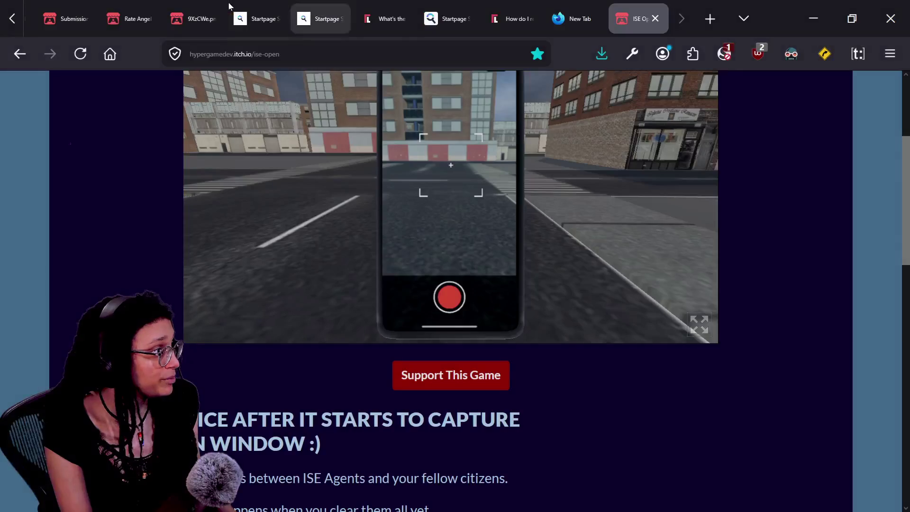
{"action": "scroll", "coordinate": [829, 266], "scroll_direction": "up", "scroll_amount": 4}
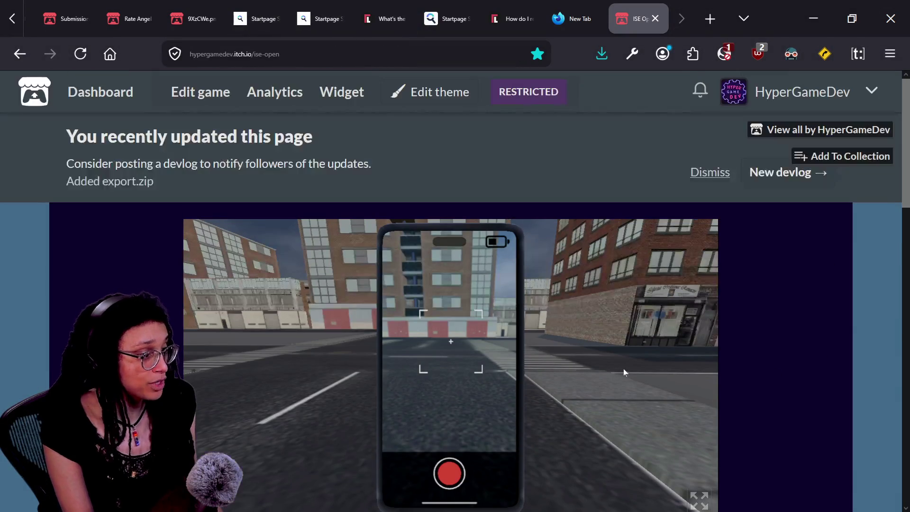
{"action": "scroll", "coordinate": [798, 367], "scroll_direction": "down", "scroll_amount": 2}
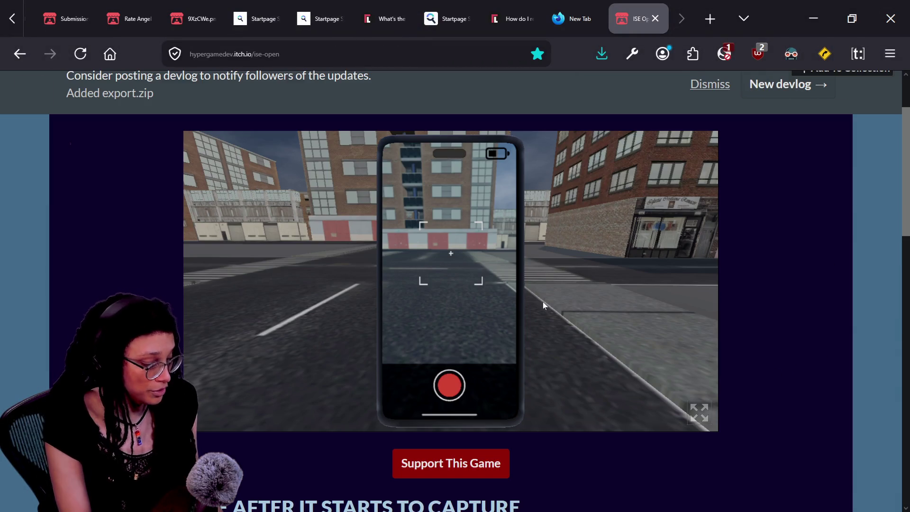
Lock the pointer in the game, turn the phone landscape, and frame the street altercation
{"action": "left_click", "coordinate": [544, 305]}
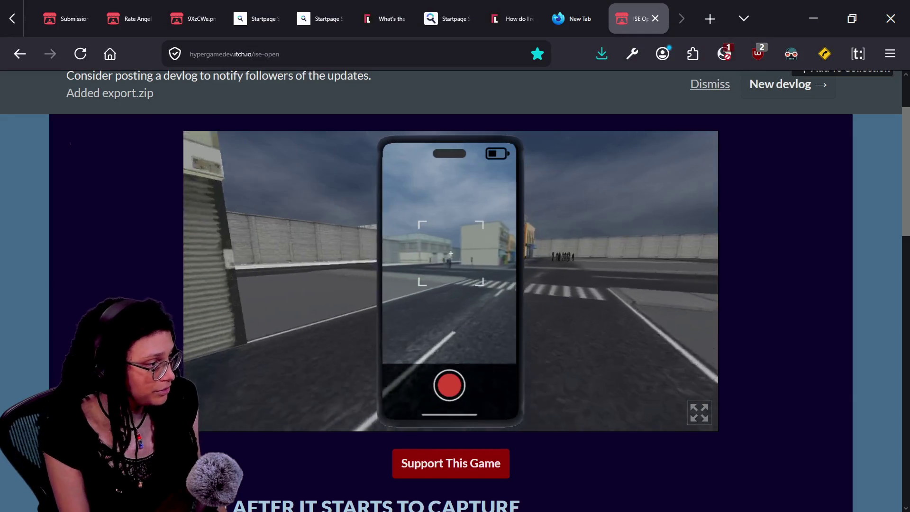
{"action": "key", "text": "r"}
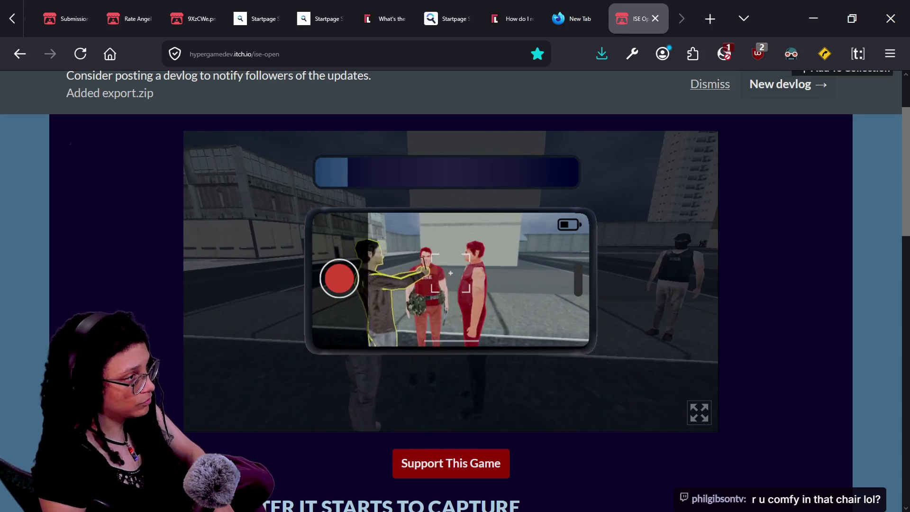
{"action": "left_click", "coordinate": [420, 284]}
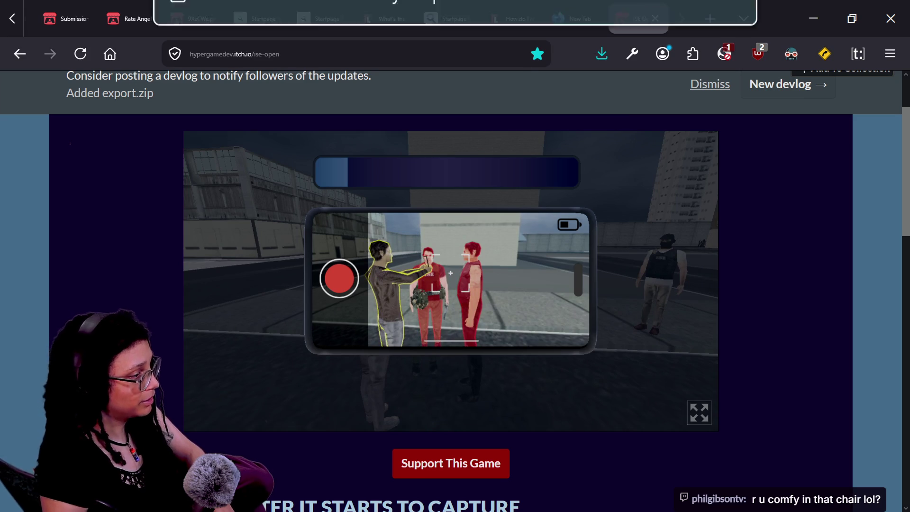
Return to the Godot editor and run the cat-care-game project with F5
{"action": "key", "text": "alt+Tab"}
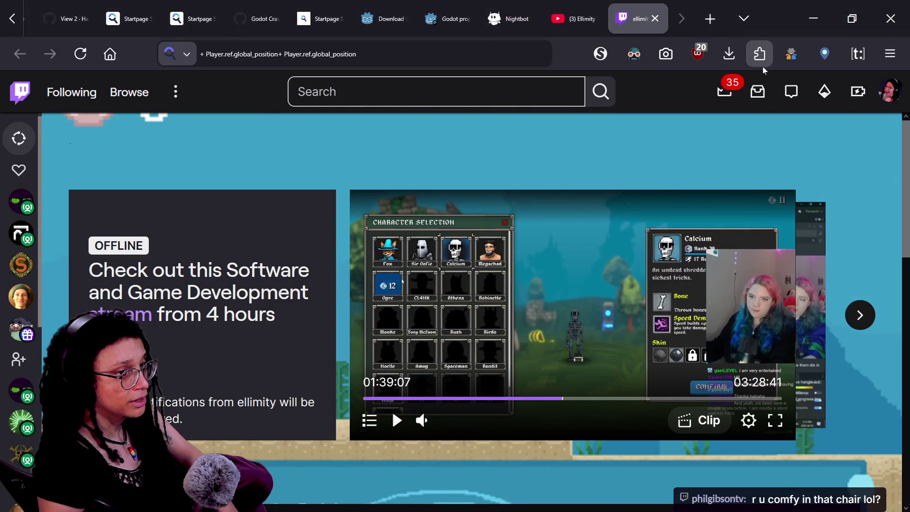
{"action": "key", "text": "alt+Tab"}
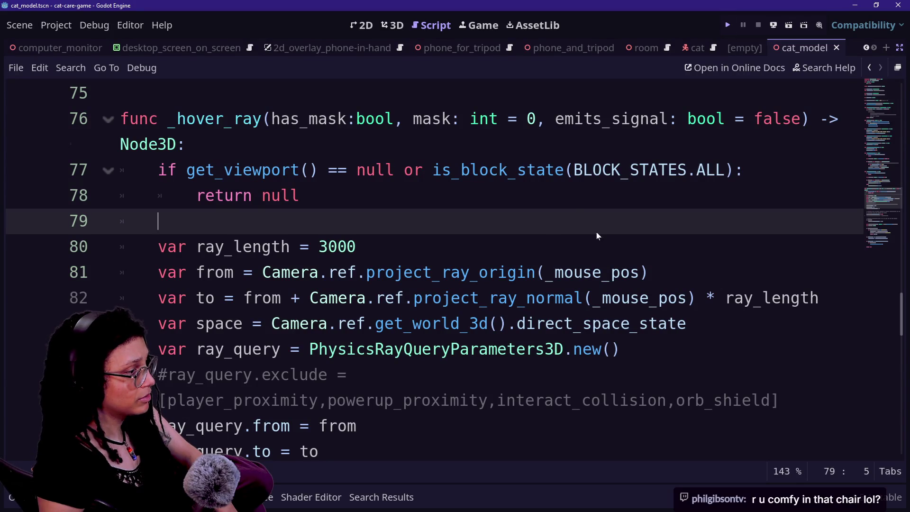
{"action": "key", "text": "F5"}
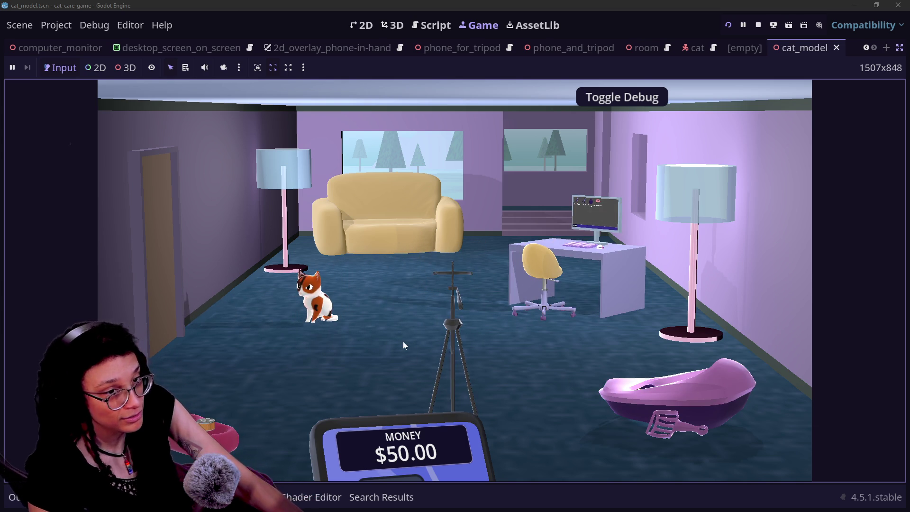
In the cat game, inspect the litter box, return to the room, send the cat to the couch, then stop
{"action": "left_click", "coordinate": [627, 399]}
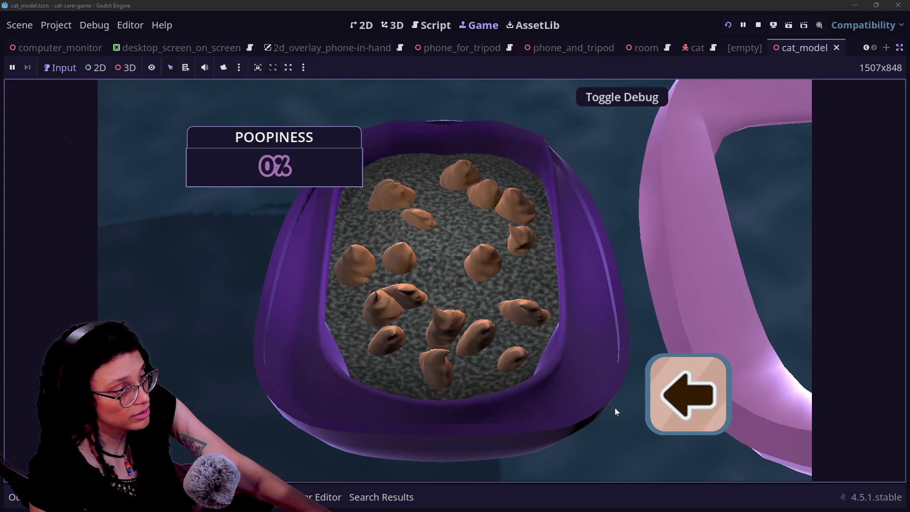
{"action": "left_click", "coordinate": [685, 378]}
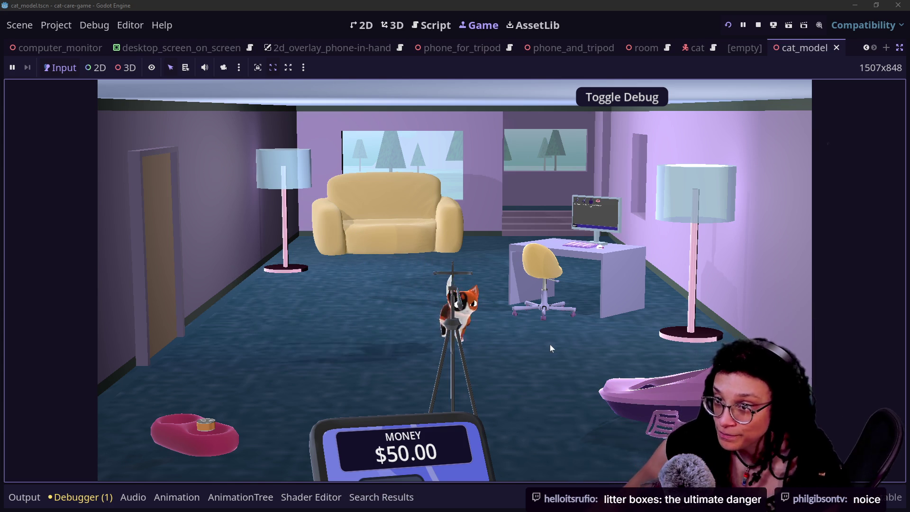
{"action": "left_click", "coordinate": [416, 198]}
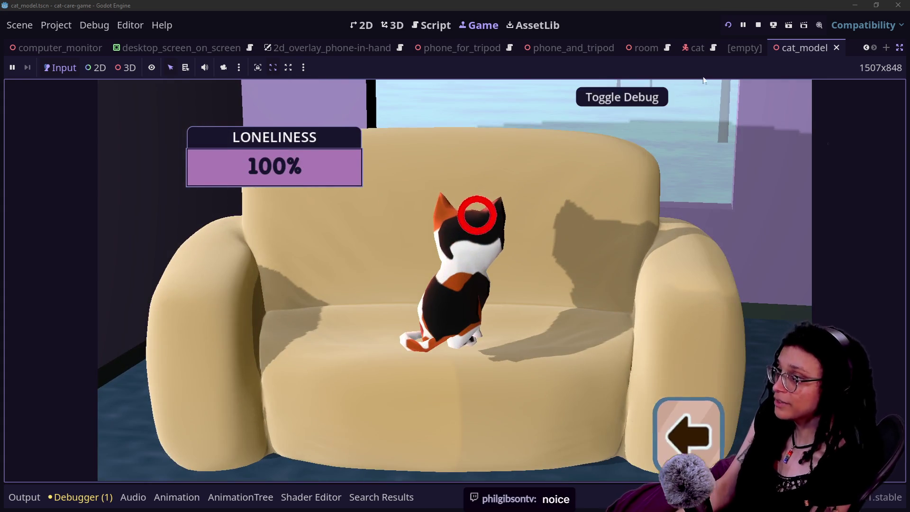
{"action": "left_click", "coordinate": [758, 24]}
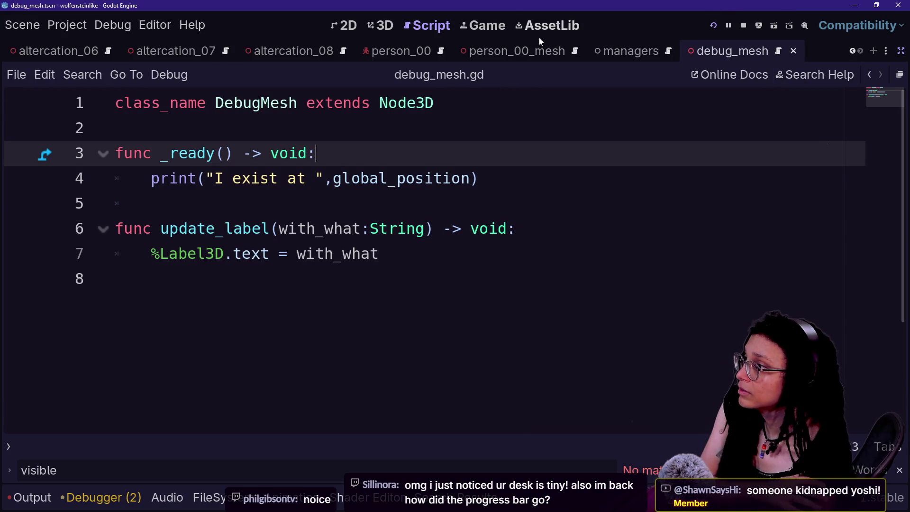
Show the running wolfensteinlike street scene with its red debug sphere in the Game view
{"action": "left_click", "coordinate": [472, 24]}
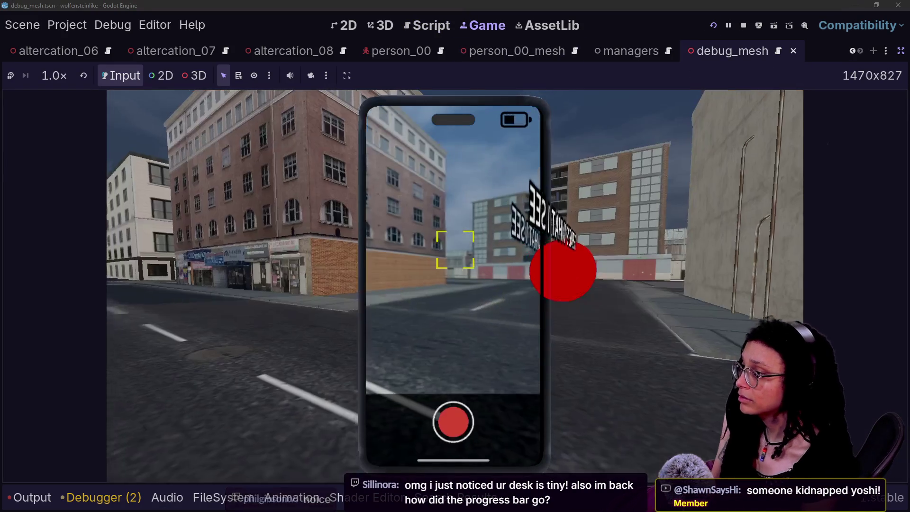
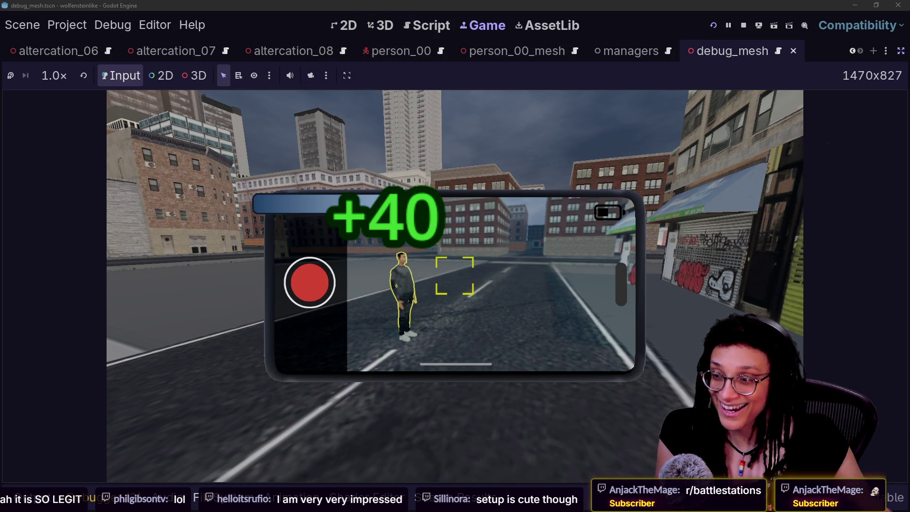
Stop the phone camera scene play-test to return to debug_mesh.gd in the Script editor
{"action": "mouse_move", "coordinate": [455, 275]}
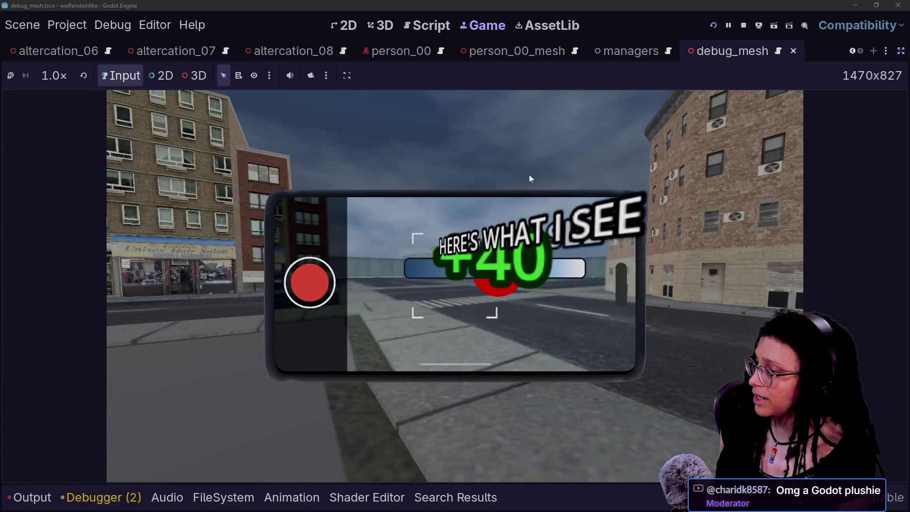
{"action": "left_click", "coordinate": [743, 26]}
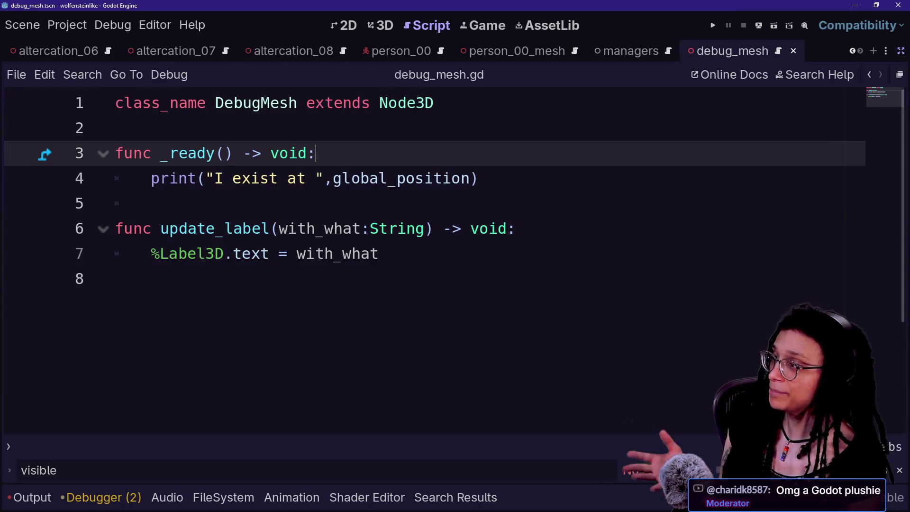
Look over debug_mesh.gd's _ready and update_label lines before moving to cat-care-game's _hover_ray
{"action": "left_click", "coordinate": [480, 178]}
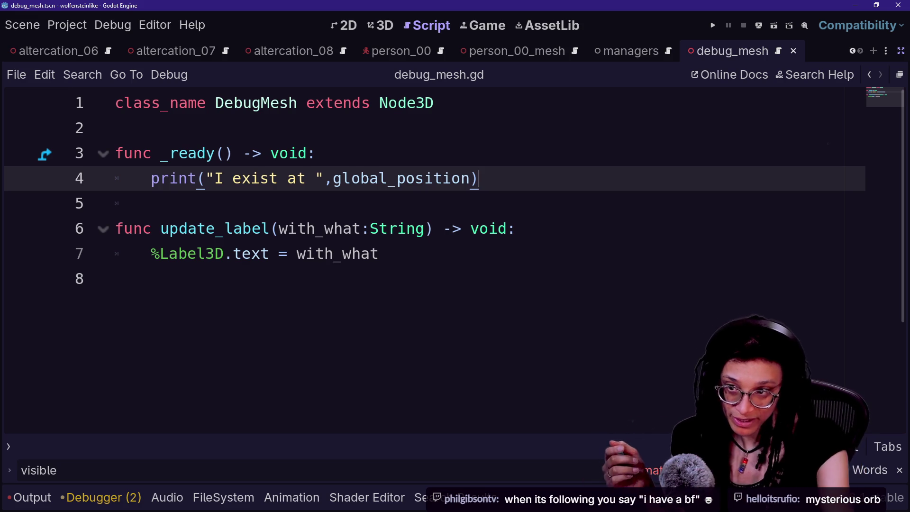
{"action": "left_click", "coordinate": [434, 228]}
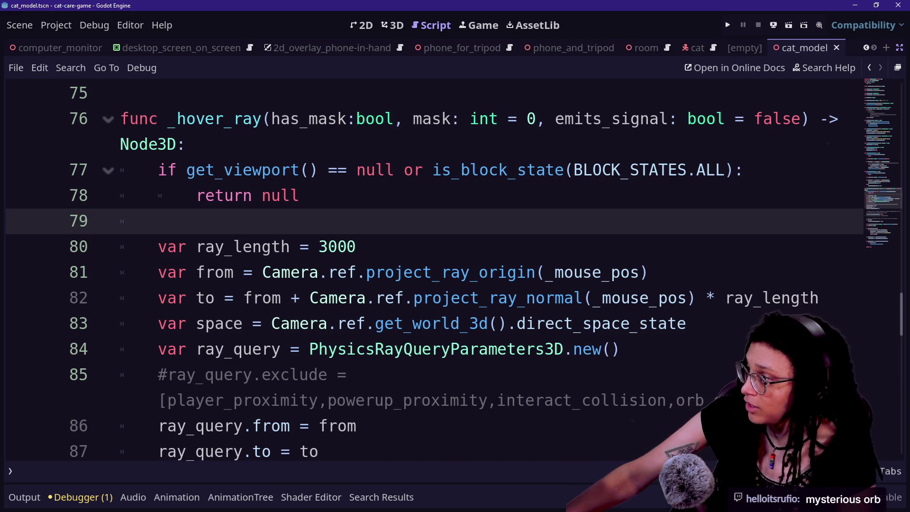
Inspect _hover_ray's Camera reference on line 82 and the commented exclude line, then run cat-care-game
{"action": "left_click", "coordinate": [185, 144]}
{"action": "left_click", "coordinate": [365, 297]}
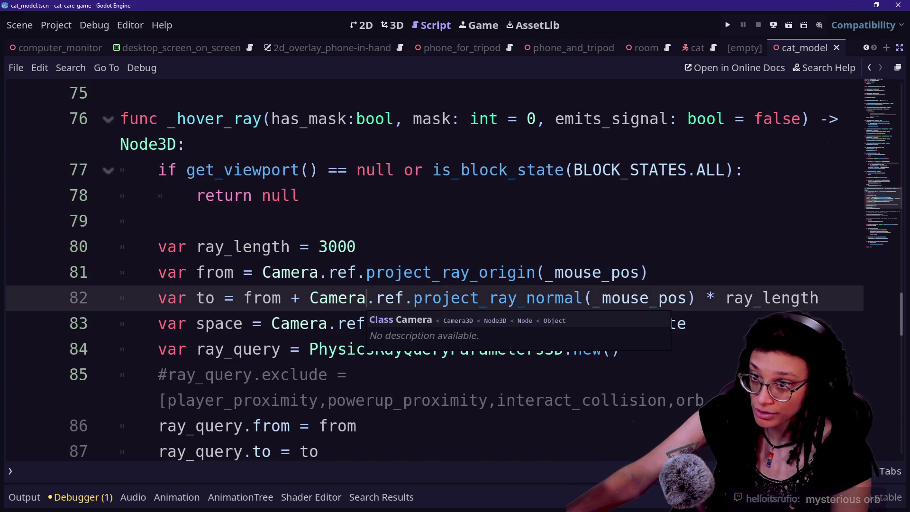
{"action": "key", "text": "Down"}
{"action": "key", "text": "Down"}
{"action": "key", "text": "Down"}
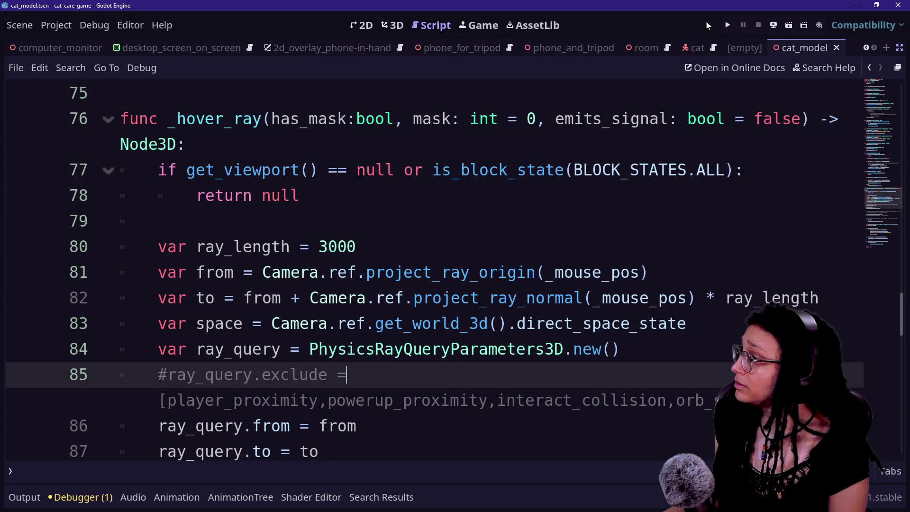
{"action": "left_click", "coordinate": [724, 25]}
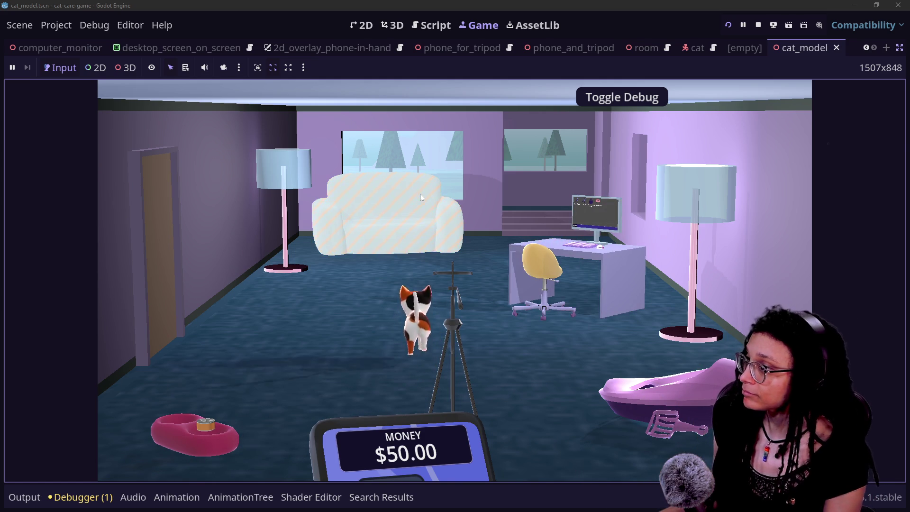
Stop the cat game and return to the wolfensteinlike project's debug_mesh.gd _ready function
{"action": "left_click", "coordinate": [758, 25]}
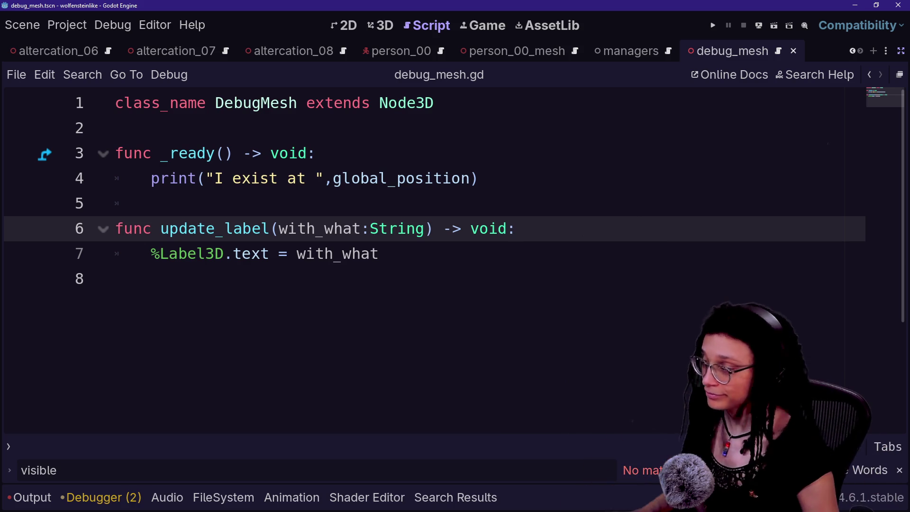
{"action": "left_click", "coordinate": [442, 178]}
Restore the scene and inspector docks and place the cursor on line 3 of the script
{"action": "left_click", "coordinate": [901, 51]}
{"action": "left_click", "coordinate": [473, 178]}
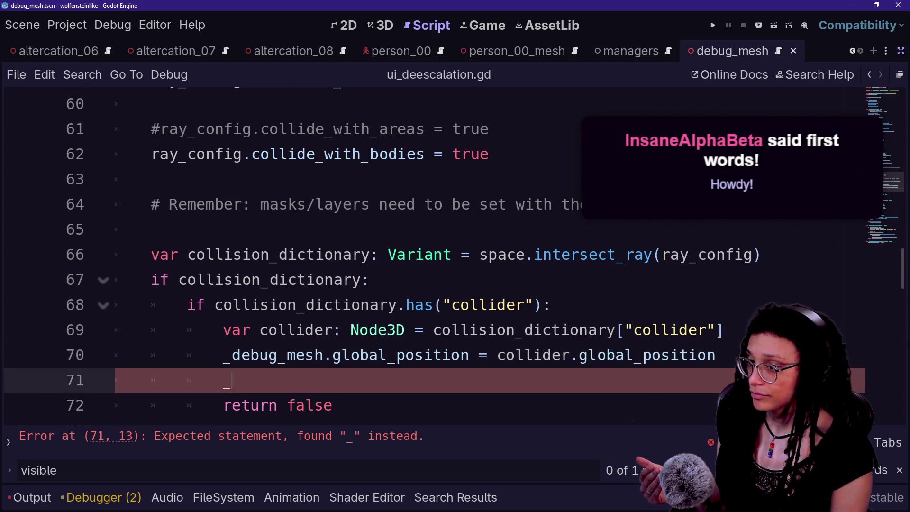
Open a new, more deeply indented line beneath the collider variable on line 69
{"action": "key", "text": "Down"}
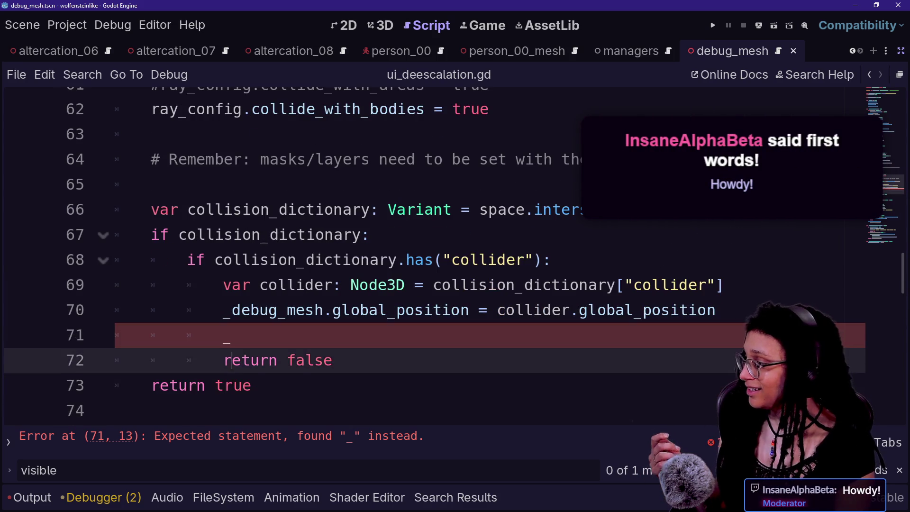
{"action": "left_click", "coordinate": [231, 335]}
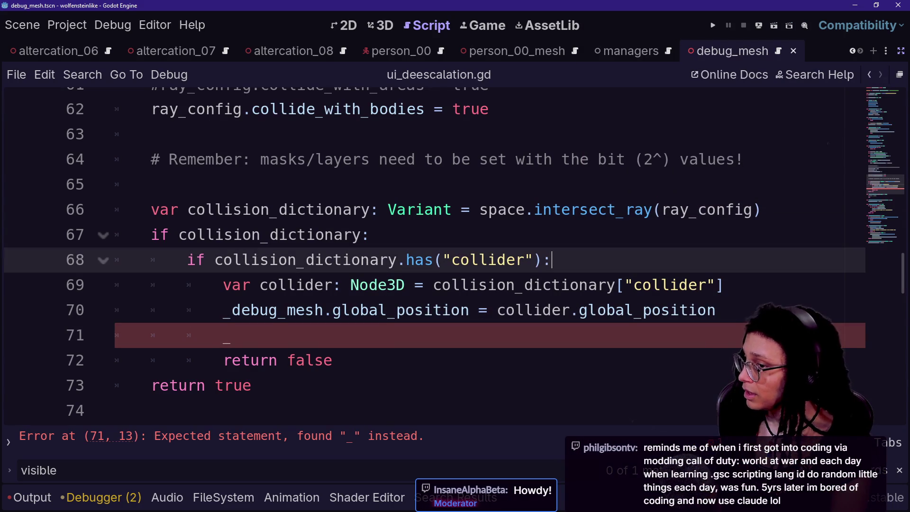
{"action": "left_click", "coordinate": [551, 284]}
{"action": "left_click", "coordinate": [724, 284]}
{"action": "key", "text": "Return"}
{"action": "type", "text": "collider"}
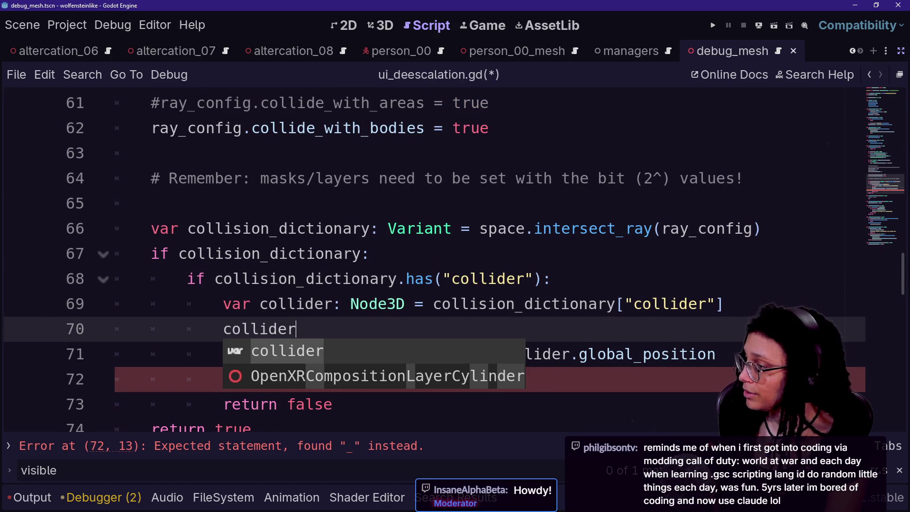
{"action": "key", "text": "BackSpace"}
{"action": "key", "text": "BackSpace"}
{"action": "key", "text": "BackSpace"}
{"action": "key", "text": "BackSpace"}
{"action": "key", "text": "Return"}
Type 'var debug_mesh: DebugMesh =' on line 70, taking DebugMesh from autocomplete
{"action": "type", "text": "var "}
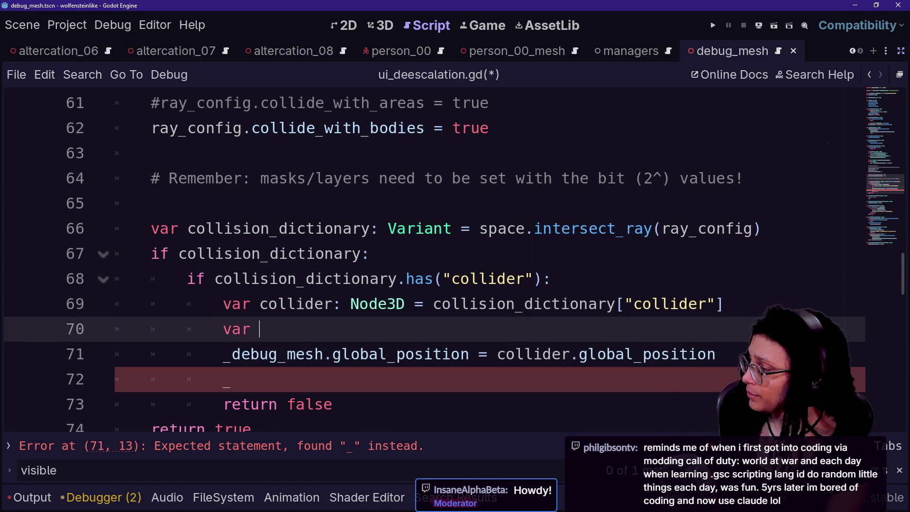
{"action": "type", "text": "debug_mesh: "}
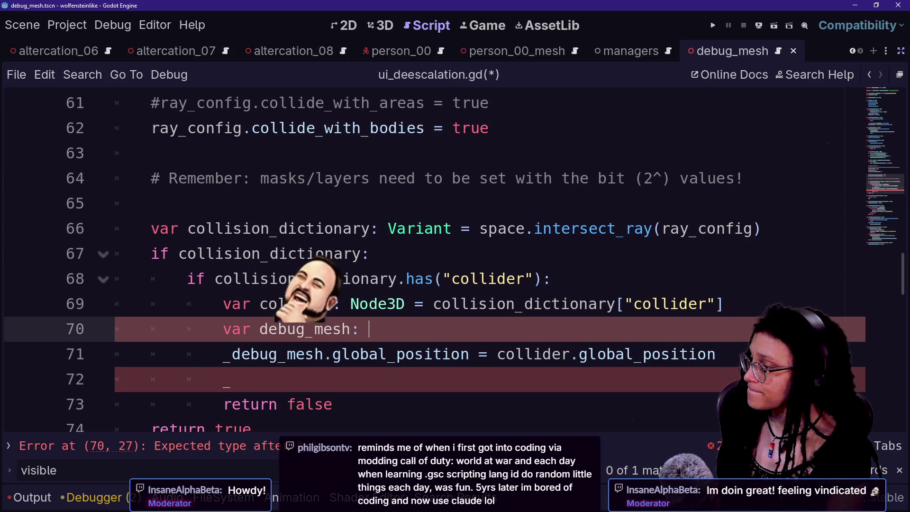
{"action": "type", "text": "D"}
{"action": "key", "text": "BackSpace"}
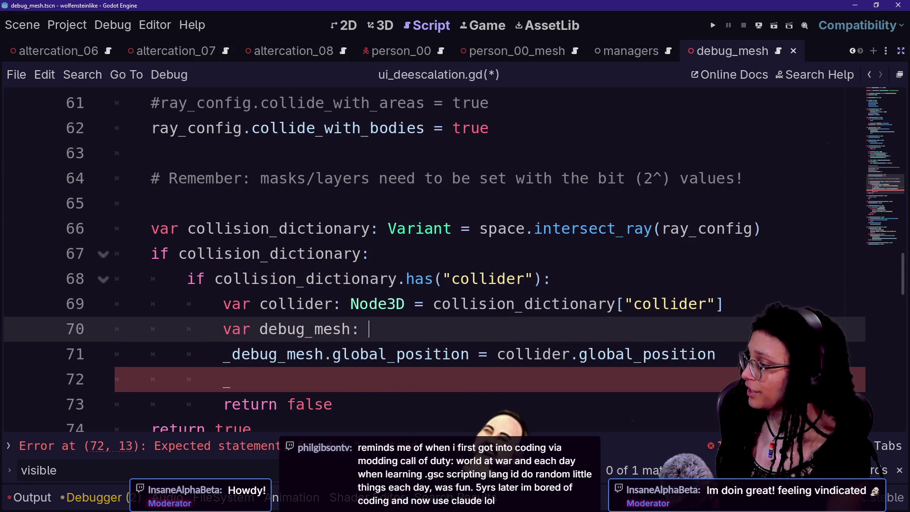
{"action": "type", "text": "Debug"}
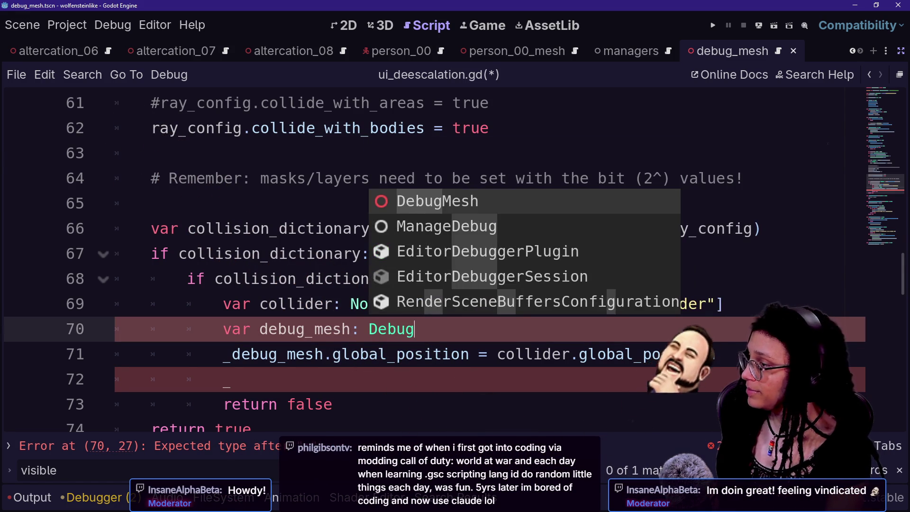
{"action": "key", "text": "Return"}
{"action": "type", "text": "="}
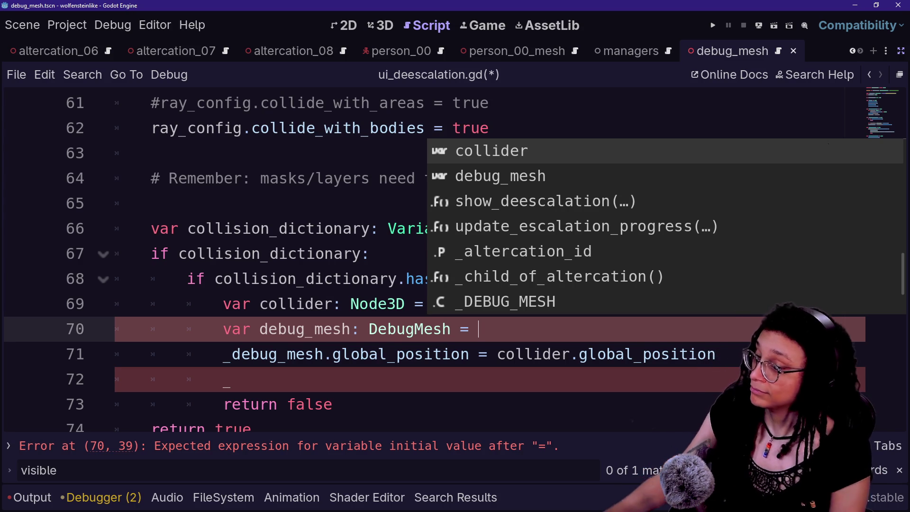
{"action": "left_click", "coordinate": [232, 379]}
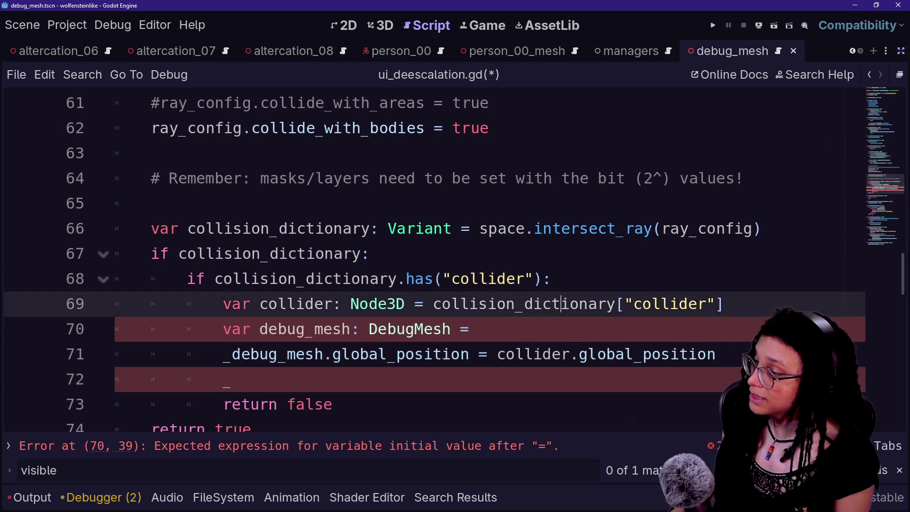
Return to the unfinished debug_mesh declaration on line 70, then move to the positioning line
{"action": "left_click", "coordinate": [479, 329]}
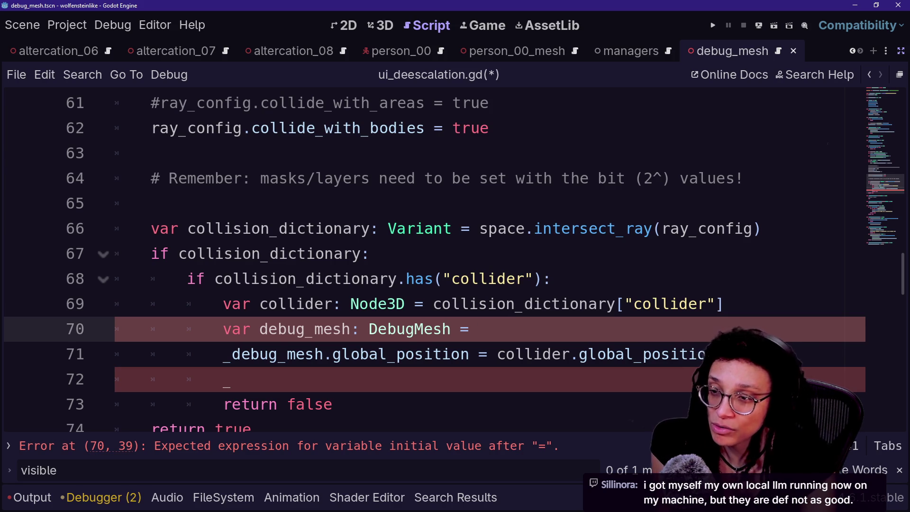
{"action": "key", "text": "Down"}
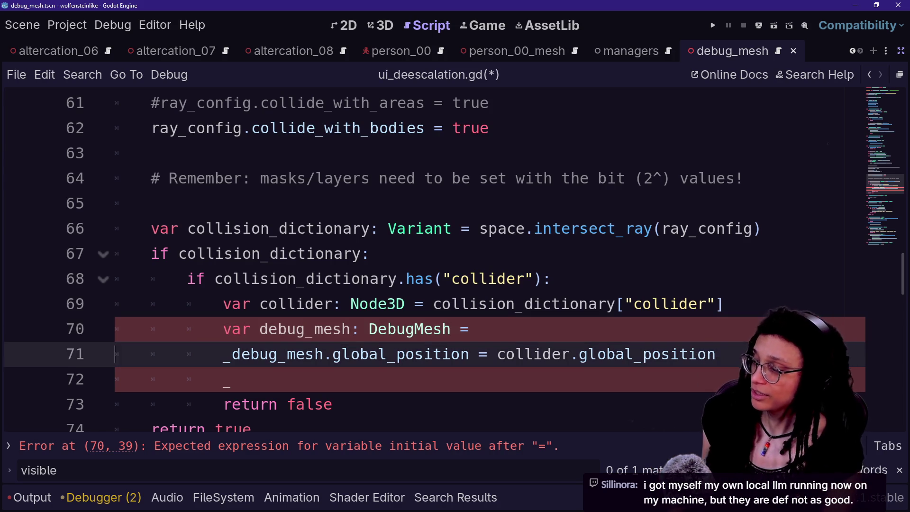
Complete line 70 as 'var debug_mesh: DebugMesh = collider as DebugMesh'
{"action": "key", "text": "Up"}
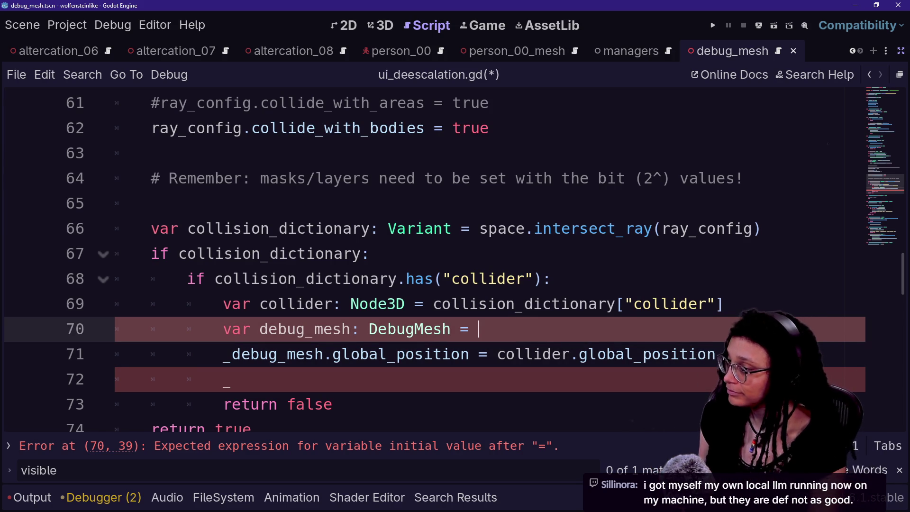
{"action": "key", "text": "ctrl+space"}
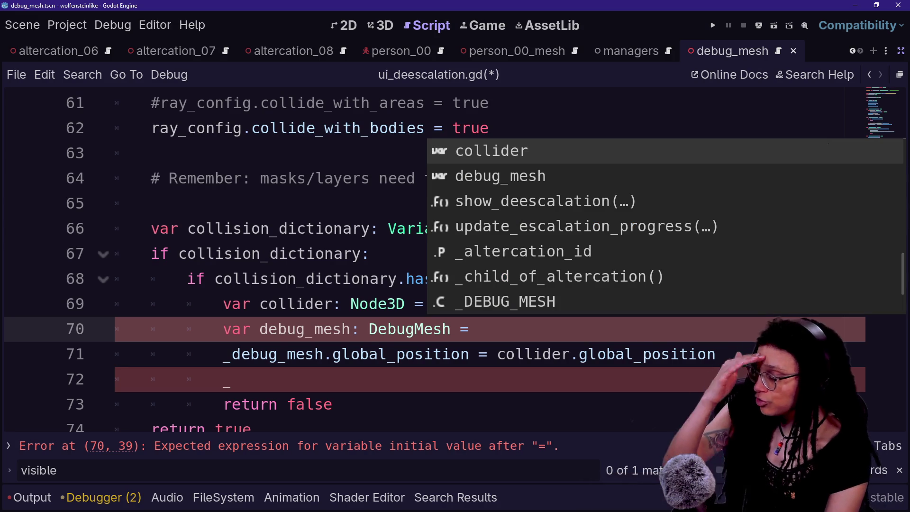
{"action": "type", "text": "d"}
{"action": "key", "text": "BackSpace"}
{"action": "type", "text": "coll"}
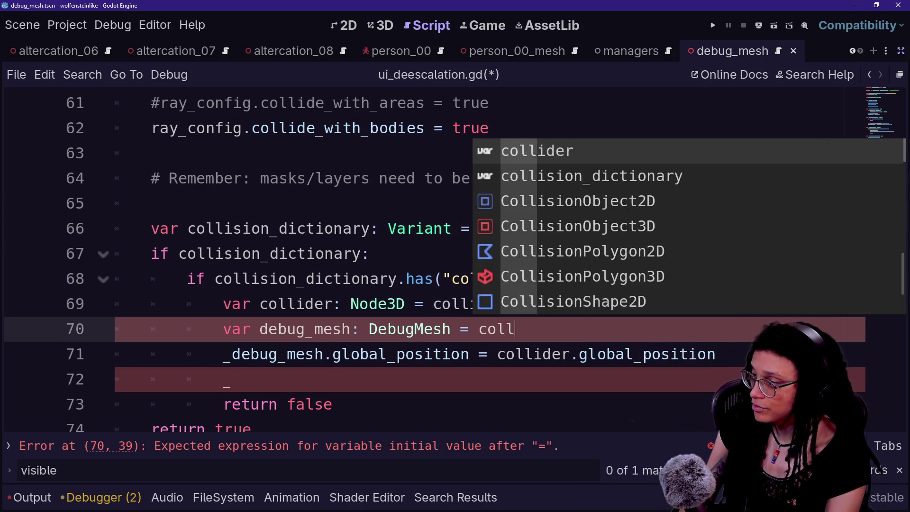
{"action": "type", "text": "ider as "}
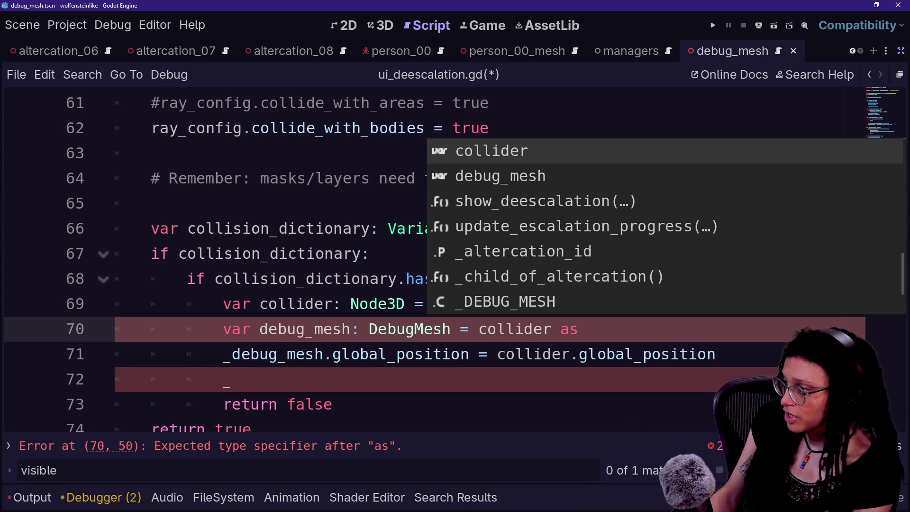
{"action": "type", "text": "DebugMe"}
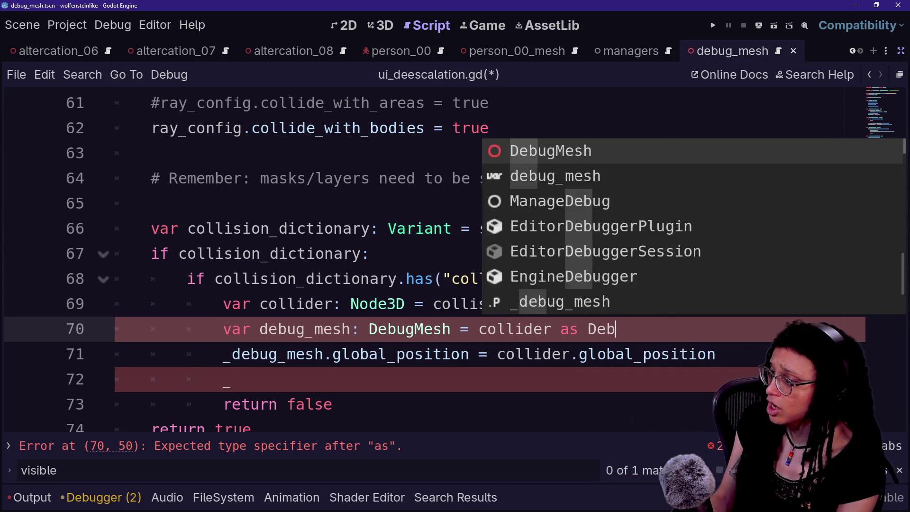
{"action": "key", "text": "Return"}
On line 72, try debug_mesh member completions like update_label, then back out the attempt
{"action": "left_click", "coordinate": [231, 379]}
{"action": "type", "text": "debug_mesh."}
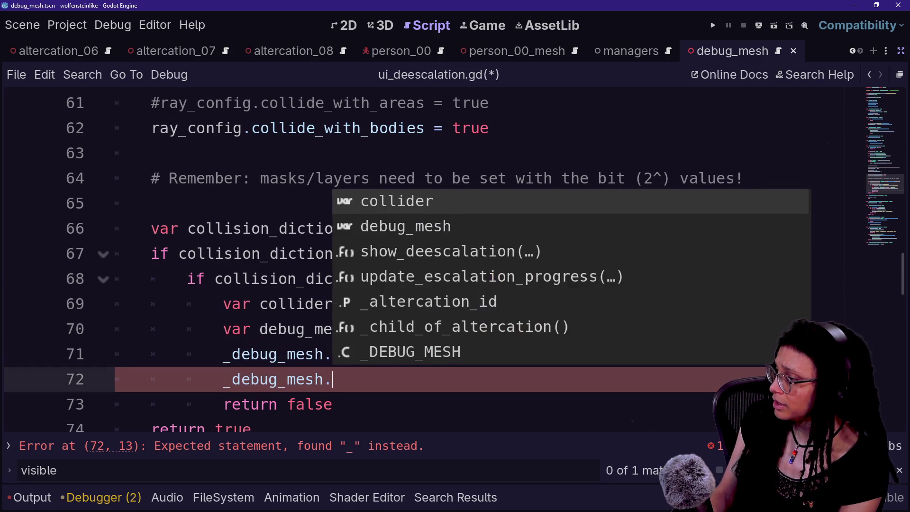
{"action": "type", "text": "up"}
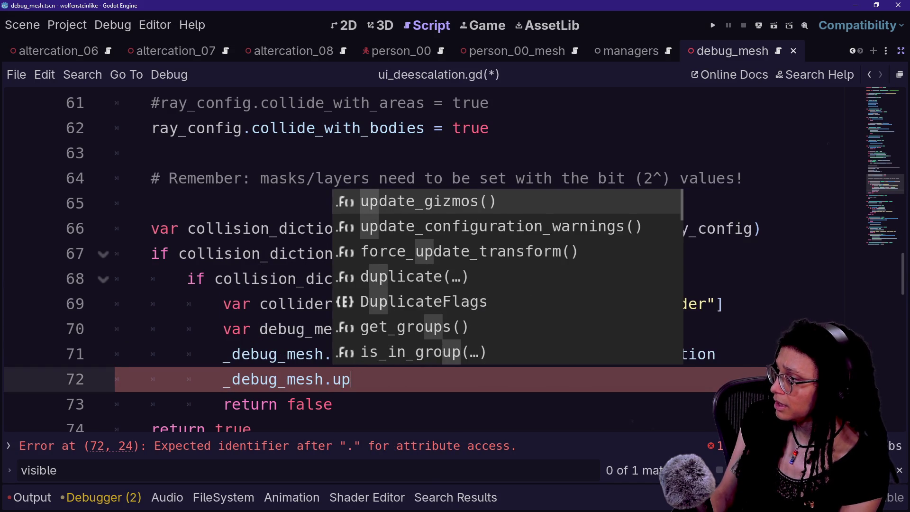
{"action": "key", "text": "BackSpace"}
{"action": "key", "text": "BackSpace"}
{"action": "type", "text": "label"}
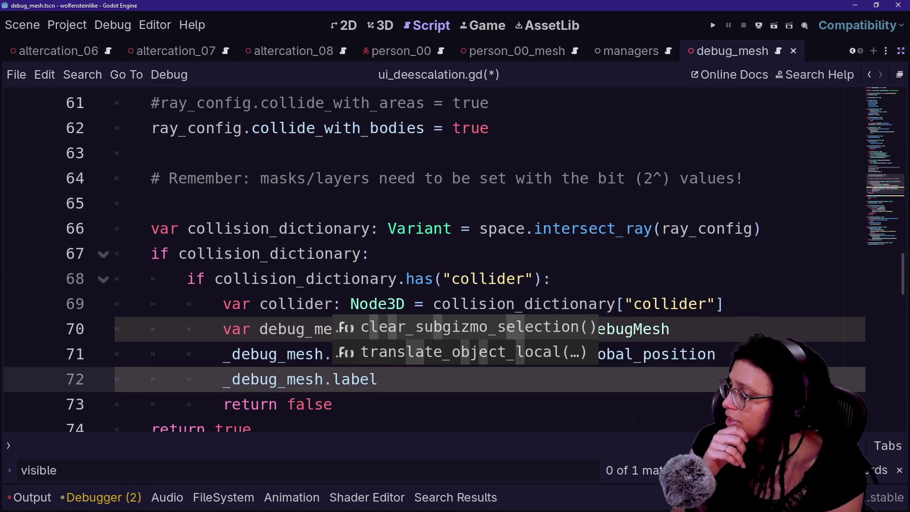
{"action": "key", "text": "Escape"}
{"action": "key", "text": "BackSpace"}
{"action": "key", "text": "BackSpace"}
{"action": "key", "text": "BackSpace"}
{"action": "key", "text": "BackSpace"}
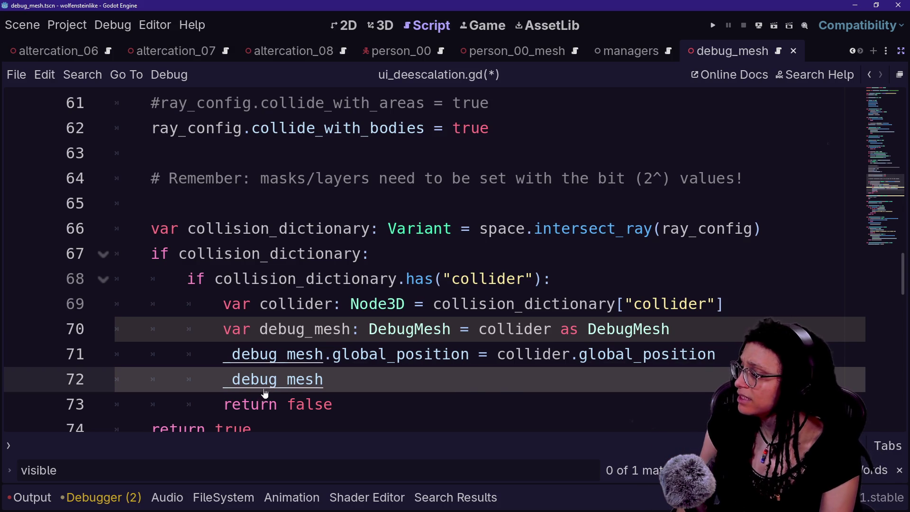
Change the _debug_mesh variable's declared type from Node3D to DebugMesh and save
{"action": "left_click", "coordinate": [275, 379], "text": "ctrl"}
{"action": "scroll", "coordinate": [275, 380], "scroll_direction": "down", "scroll_amount": 1}
{"action": "scroll", "coordinate": [426, 261], "scroll_direction": "up", "scroll_amount": 1}
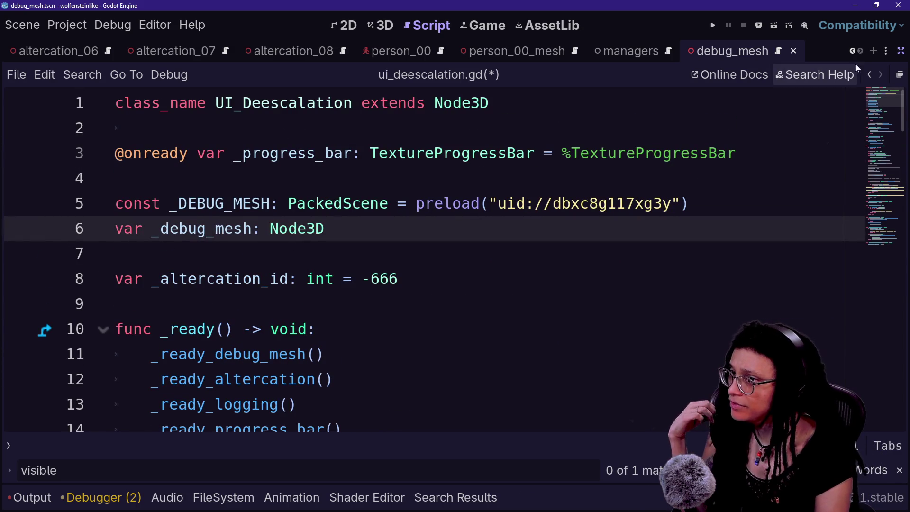
{"action": "double_click", "coordinate": [296, 229]}
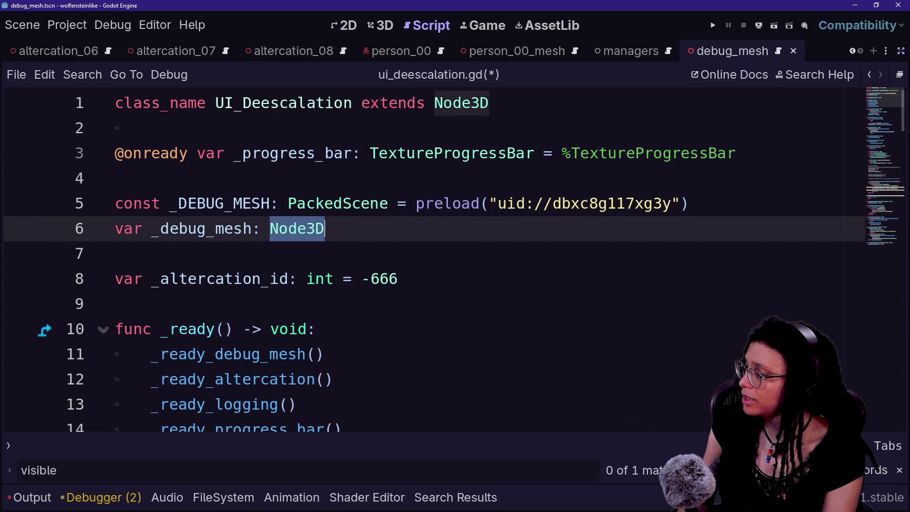
{"action": "key", "text": "BackSpace"}
{"action": "type", "text": "C"}
{"action": "key", "text": "BackSpace"}
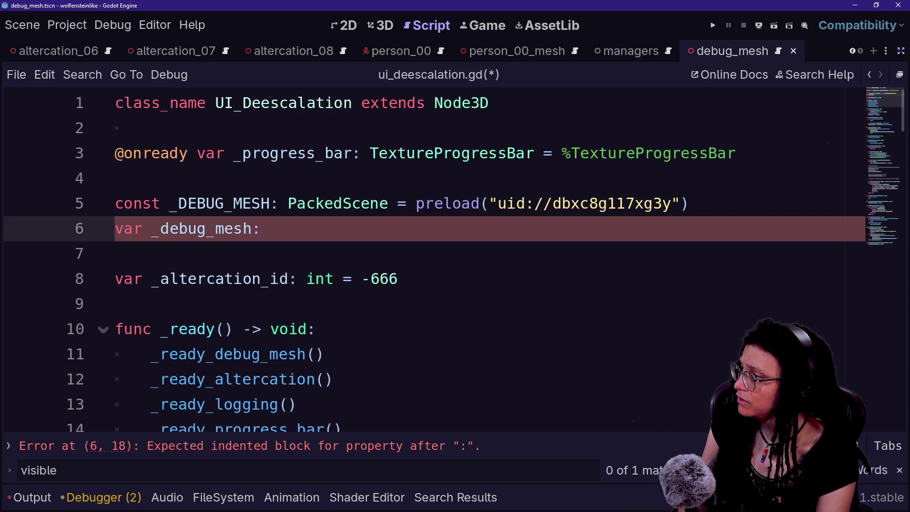
{"action": "type", "text": "DebugMesh"}
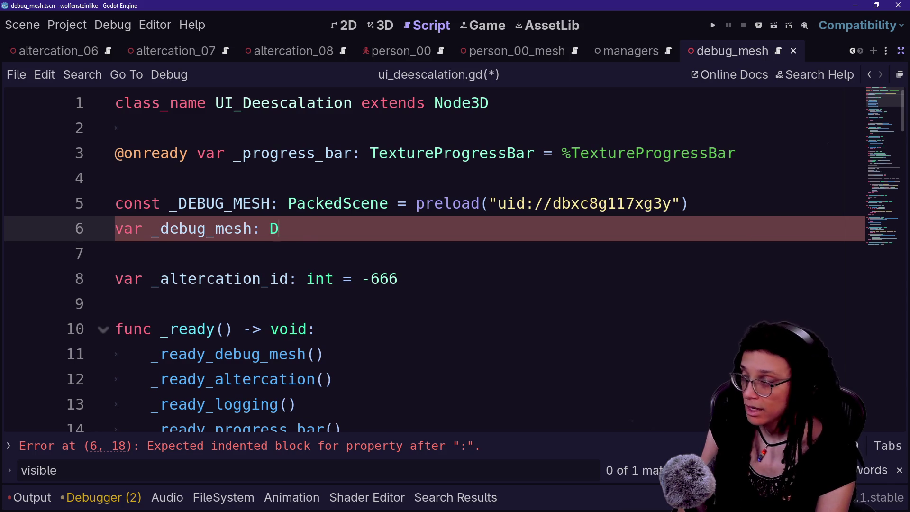
{"action": "key", "text": "ctrl+s"}
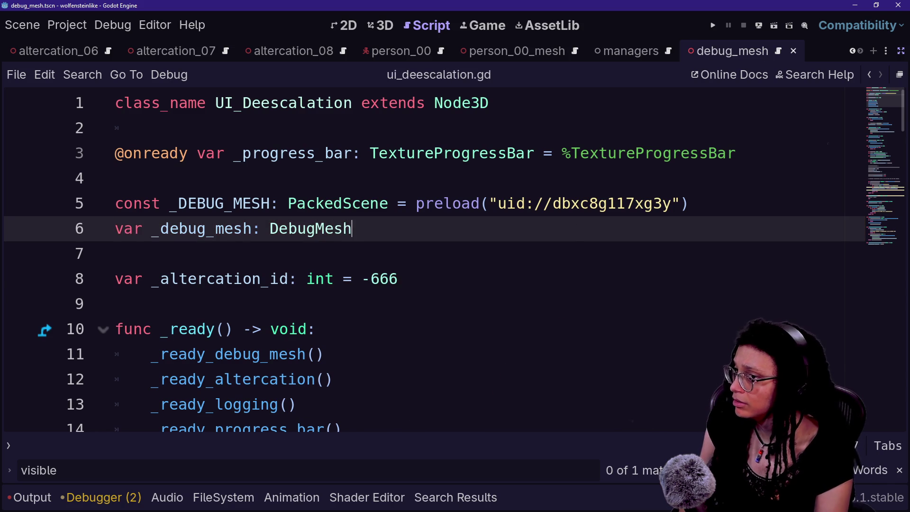
Turn the _debug_mesh line into a _debug_mesh.update_label call using autocomplete
{"action": "scroll", "coordinate": [427, 261], "scroll_direction": "up", "scroll_amount": 1}
{"action": "key", "text": "Down"}
{"action": "key", "text": "Up"}
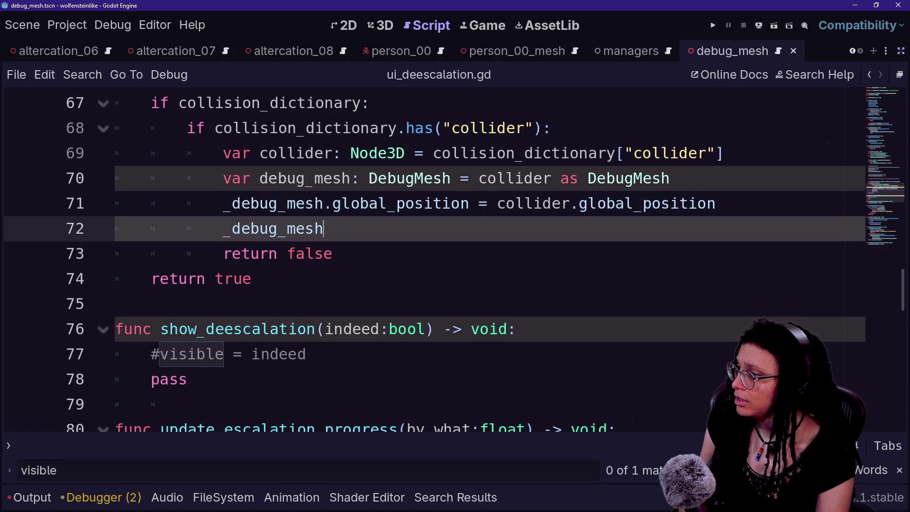
{"action": "double_click", "coordinate": [308, 178]}
{"action": "left_click", "coordinate": [324, 229]}
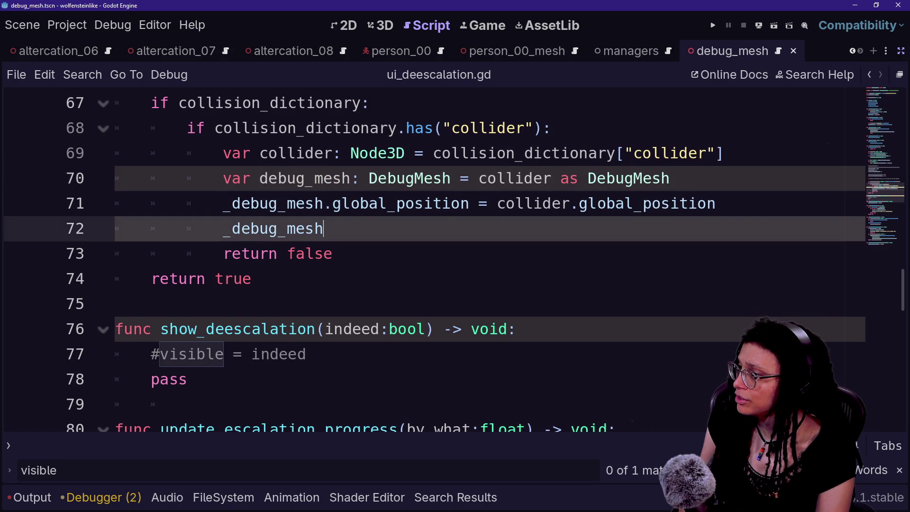
{"action": "left_click", "coordinate": [670, 178]}
{"action": "key", "text": "Return"}
{"action": "type", "text": "_de"}
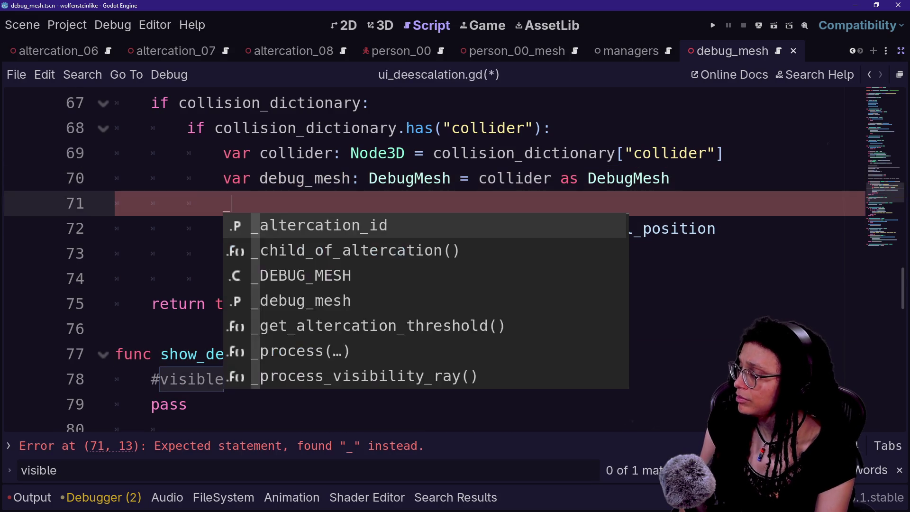
{"action": "key", "text": "BackSpace"}
{"action": "key", "text": "BackSpace"}
{"action": "key", "text": "BackSpace"}
{"action": "key", "text": "BackSpace"}
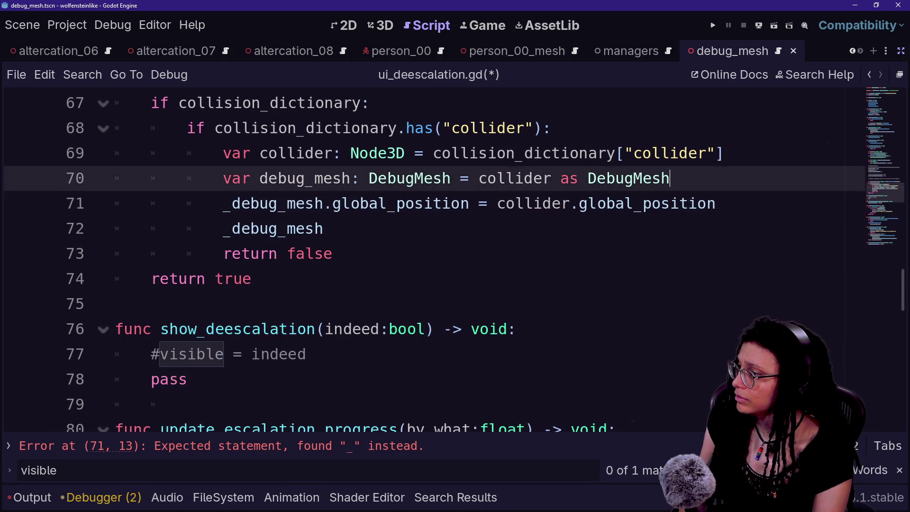
{"action": "left_click", "coordinate": [324, 228]}
{"action": "type", "text": "."}
{"action": "key", "text": "Return"}
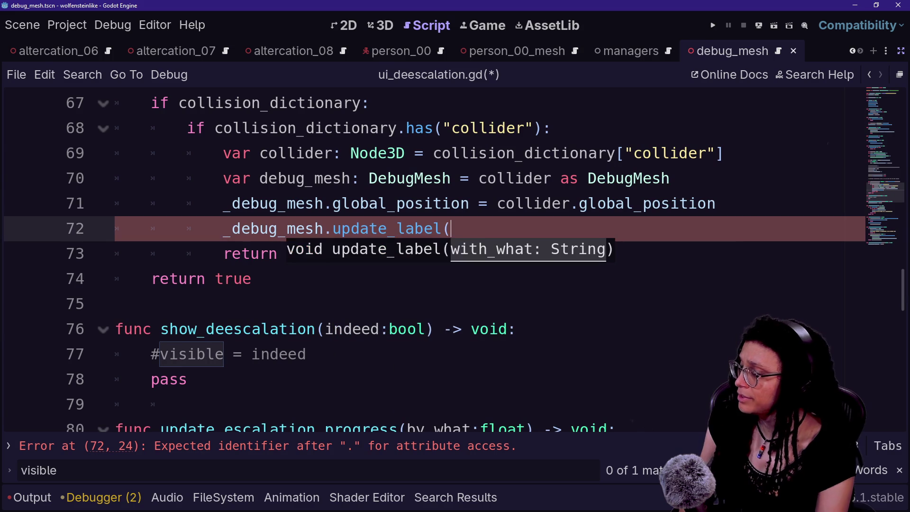
Delete the redundant 'collider as DebugMesh' cast line from the hit branch
{"action": "left_click", "coordinate": [379, 204]}
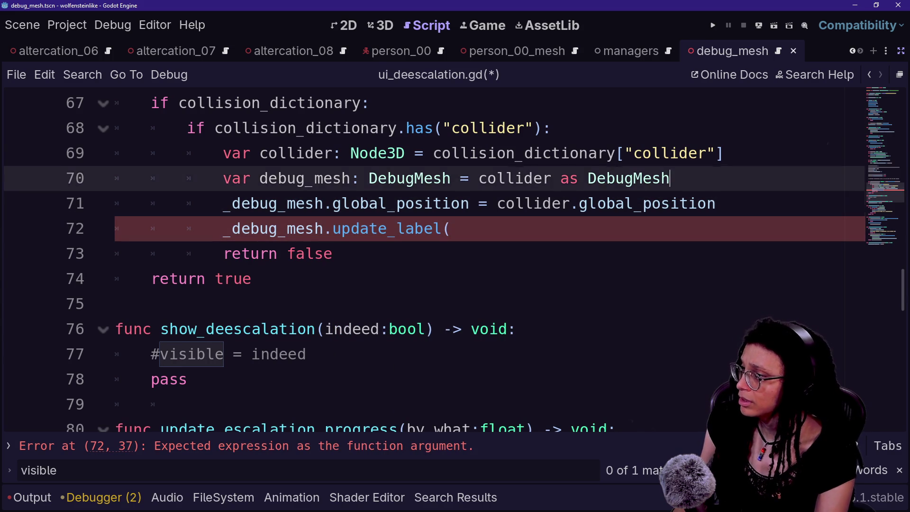
{"action": "left_click", "coordinate": [551, 178]}
{"action": "left_click", "coordinate": [716, 203]}
{"action": "left_click", "coordinate": [670, 179]}
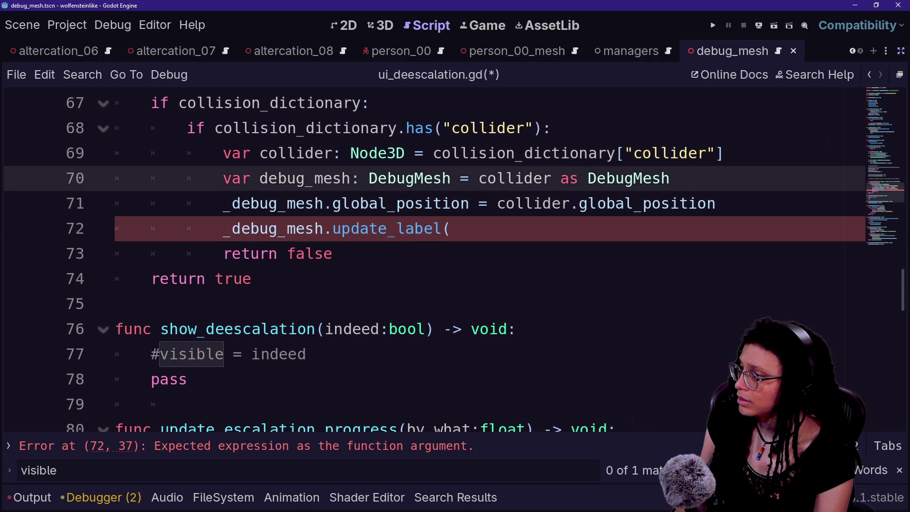
{"action": "left_click", "coordinate": [224, 203]}
{"action": "double_click", "coordinate": [225, 203]}
{"action": "mouse_move", "coordinate": [259, 178]}
{"action": "left_mouse_down"}
{"action": "mouse_move", "coordinate": [407, 179]}
{"action": "mouse_move", "coordinate": [260, 153]}
{"action": "left_mouse_up"}
{"action": "left_click", "coordinate": [442, 178]}
{"action": "left_click", "coordinate": [223, 178]}
{"action": "left_click", "coordinate": [424, 203]}
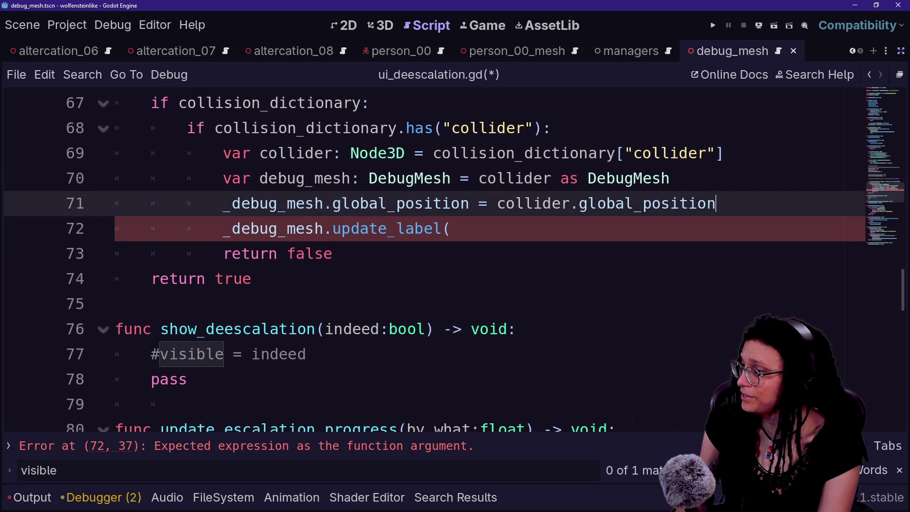
{"action": "left_click", "coordinate": [669, 178]}
{"action": "left_click_drag", "start_coordinate": [670, 178], "coordinate": [722, 153]}
{"action": "key", "text": "BackSpace"}
Pass collider.get_parent().name to update_label, save the script, and run the game
{"action": "left_click", "coordinate": [451, 203]}
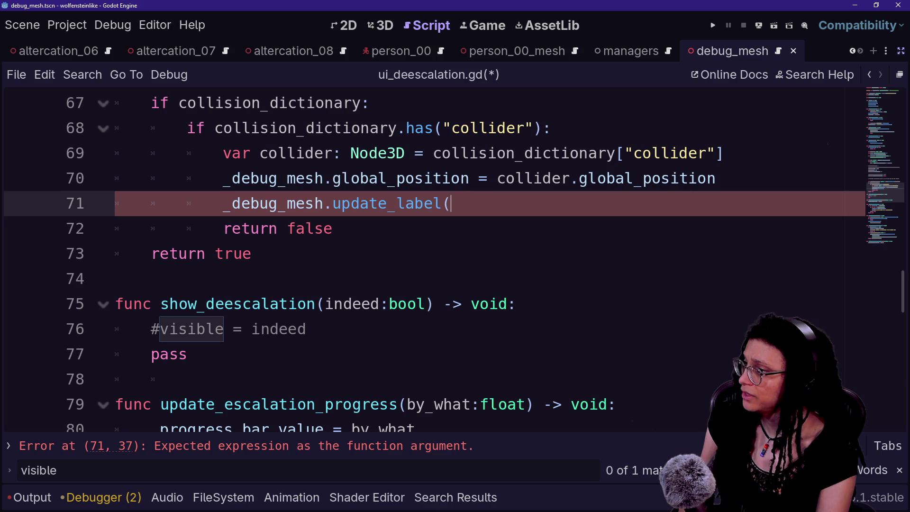
{"action": "type", "text": "collidr."}
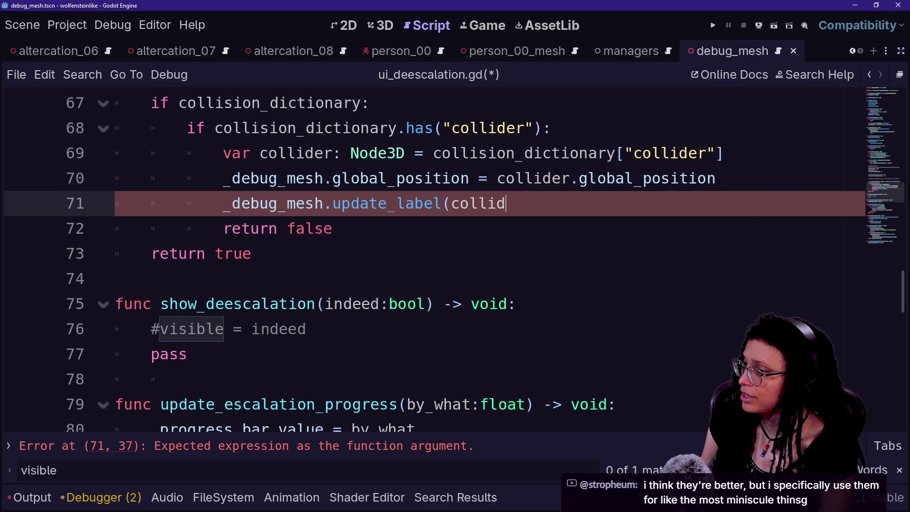
{"action": "type", "text": "er.na"}
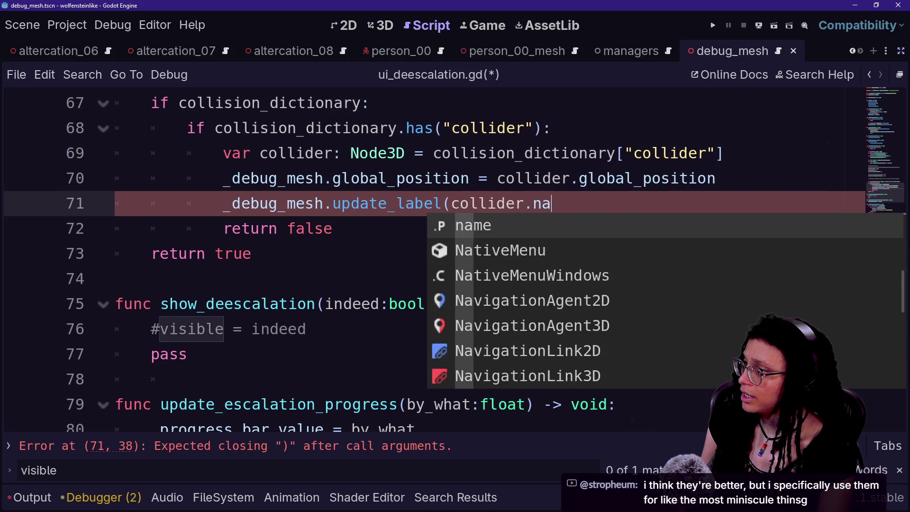
{"action": "type", "text": "me.get_parent()"}
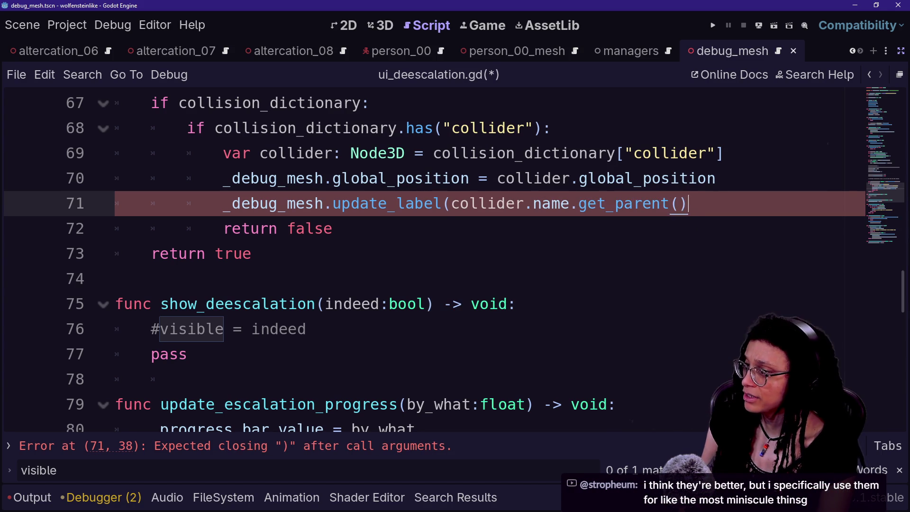
{"action": "left_click", "coordinate": [332, 303]}
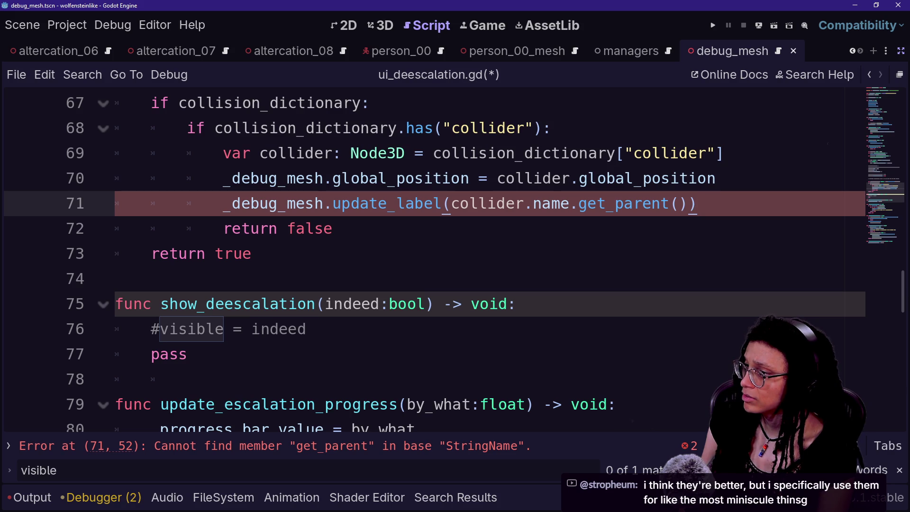
{"action": "key", "text": "BackSpace"}
{"action": "key", "text": "BackSpace"}
{"action": "key", "text": "BackSpace"}
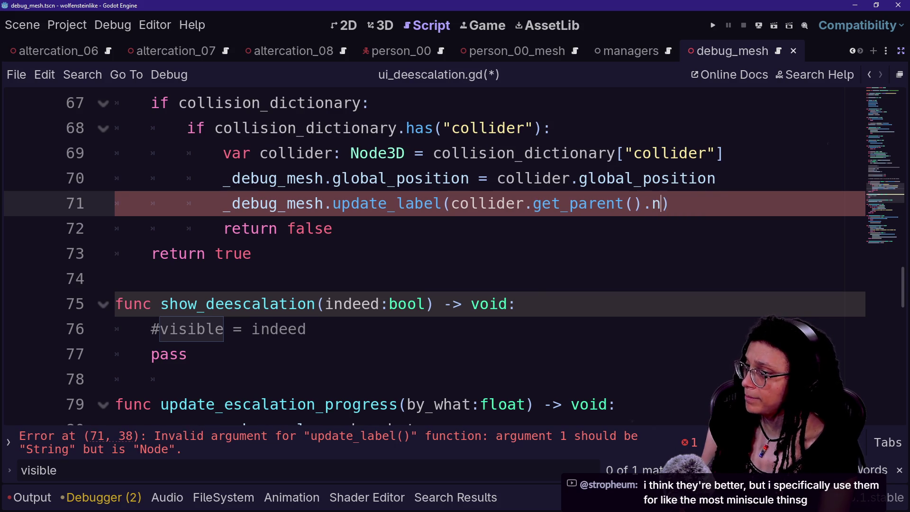
{"action": "type", "text": "ame"}
{"action": "key", "text": "ctrl+s"}
{"action": "left_click", "coordinate": [617, 128]}
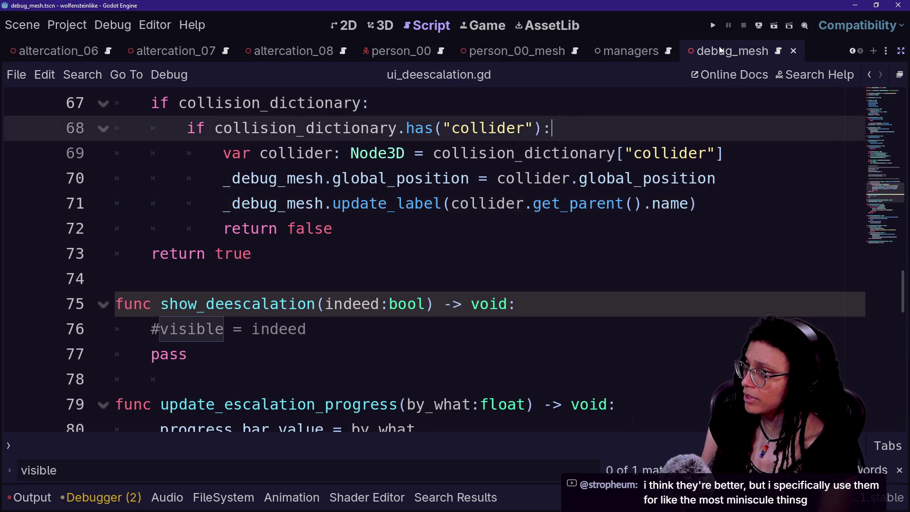
{"action": "left_click", "coordinate": [714, 26]}
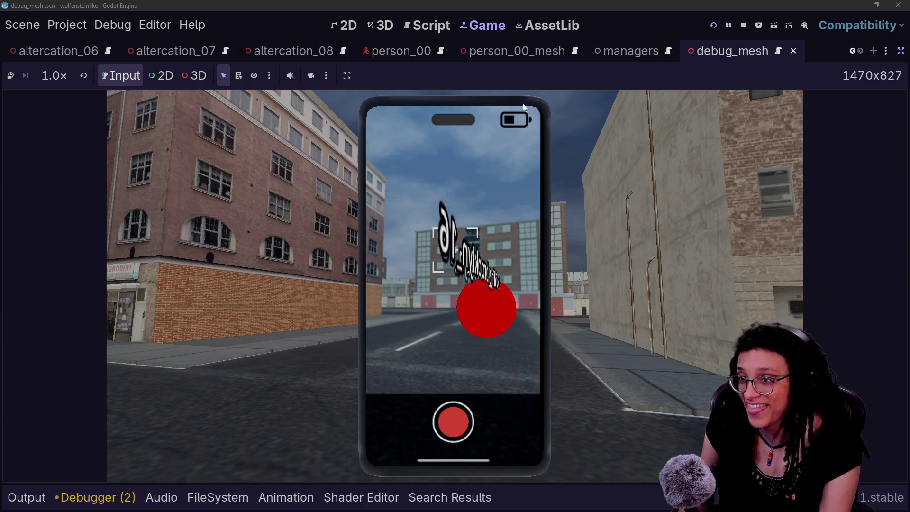
Set the running Label3D's Billboard flag to Enabled in the Inspector
{"action": "left_click", "coordinate": [900, 51]}
{"action": "left_click", "coordinate": [102, 159]}
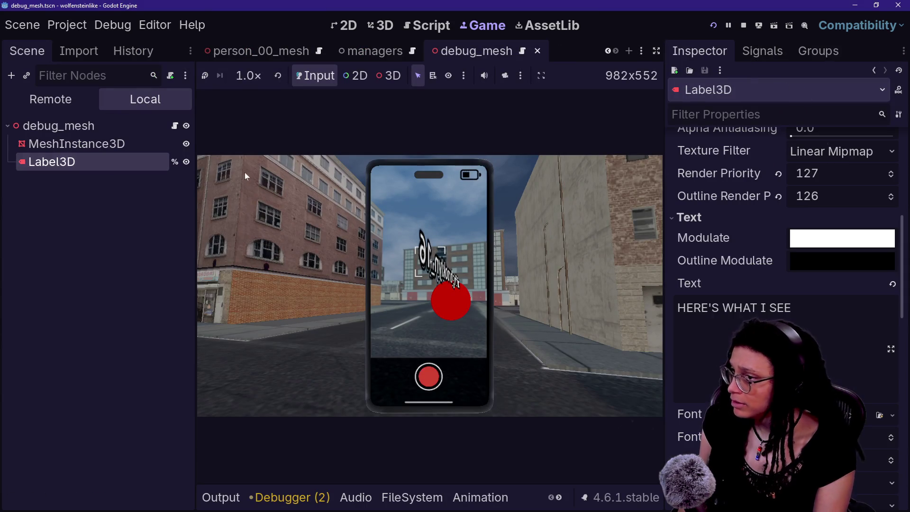
{"action": "scroll", "coordinate": [790, 355], "scroll_direction": "down", "scroll_amount": 3}
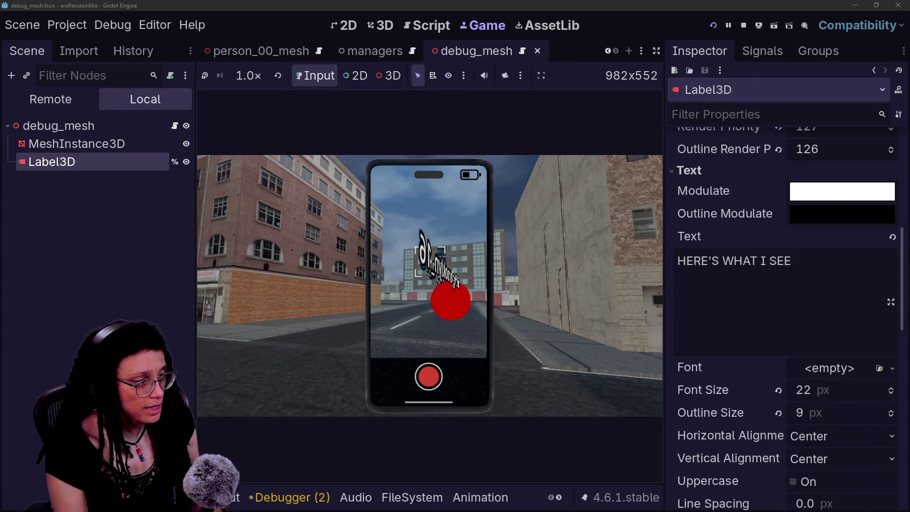
{"action": "scroll", "coordinate": [790, 355], "scroll_direction": "down", "scroll_amount": 10}
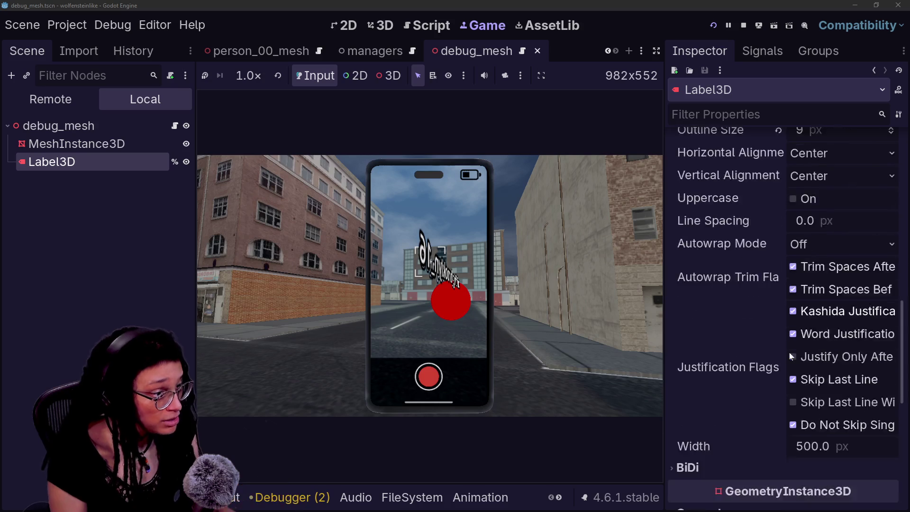
{"action": "scroll", "coordinate": [704, 294], "scroll_direction": "up", "scroll_amount": 4}
{"action": "scroll", "coordinate": [705, 298], "scroll_direction": "up", "scroll_amount": 10}
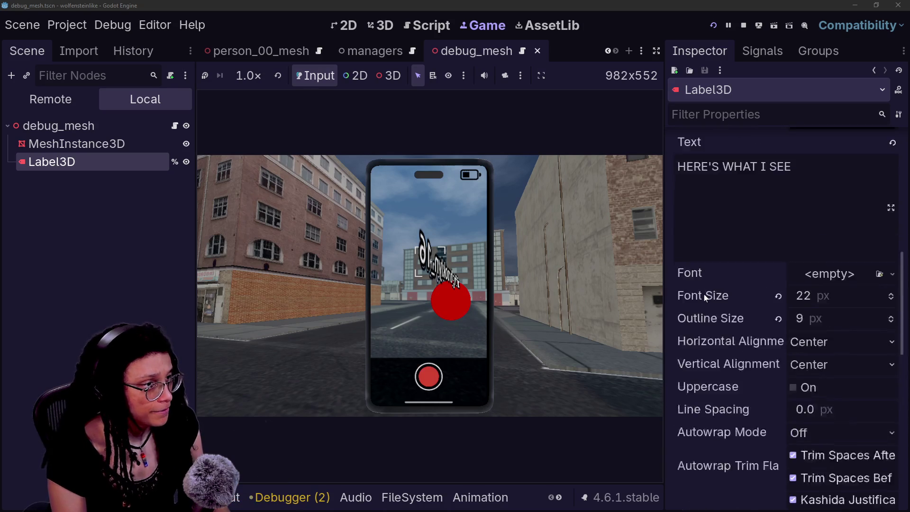
{"action": "left_click", "coordinate": [834, 253]}
{"action": "left_click", "coordinate": [832, 295]}
Walk around the game to see buildings like building_upscale_04 labelled, then restore the docks
{"action": "left_click_drag", "start_coordinate": [567, 316], "coordinate": [431, 290]}
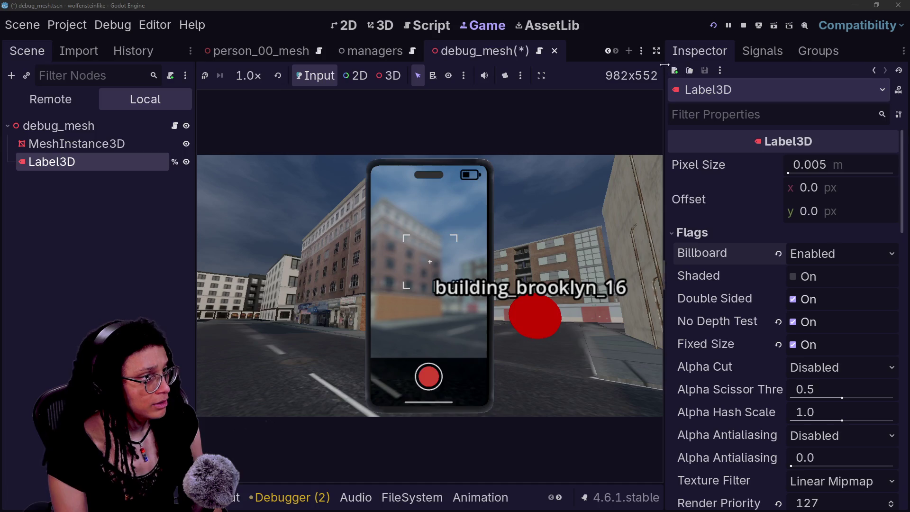
{"action": "left_click", "coordinate": [655, 51]}
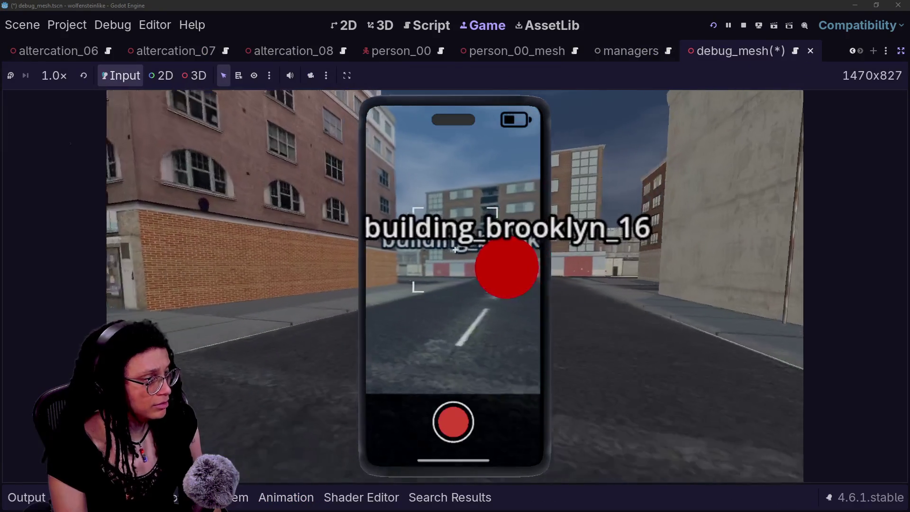
{"action": "key", "text": "w"}
{"action": "key", "text": "w"}
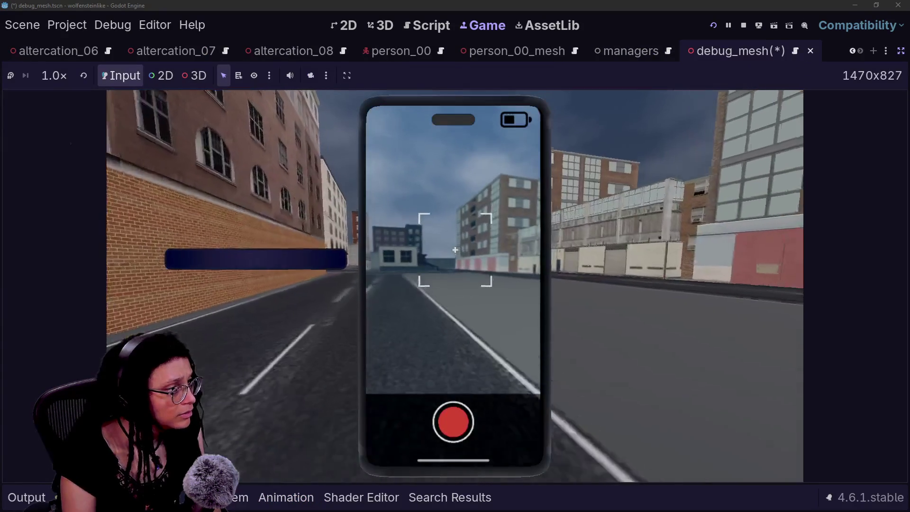
{"action": "key", "text": "w"}
{"action": "key", "text": "w"}
{"action": "key", "text": "w"}
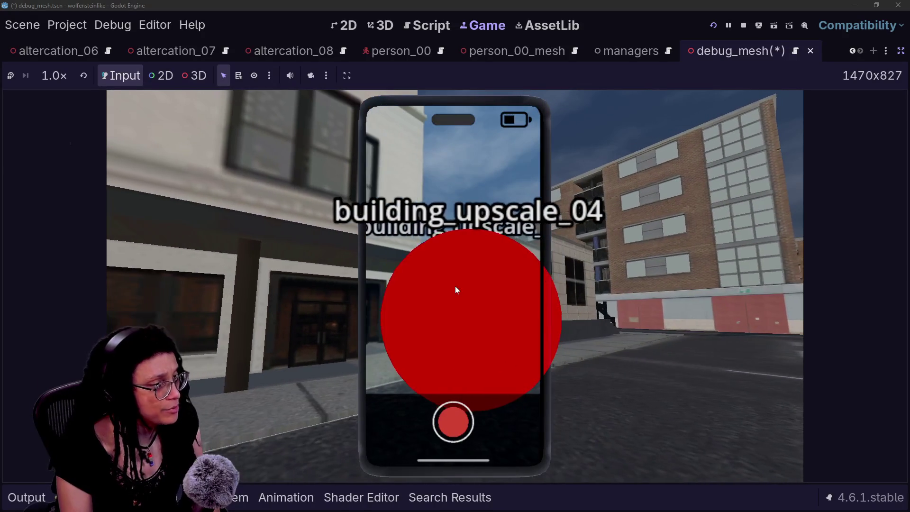
{"action": "left_click", "coordinate": [901, 51]}
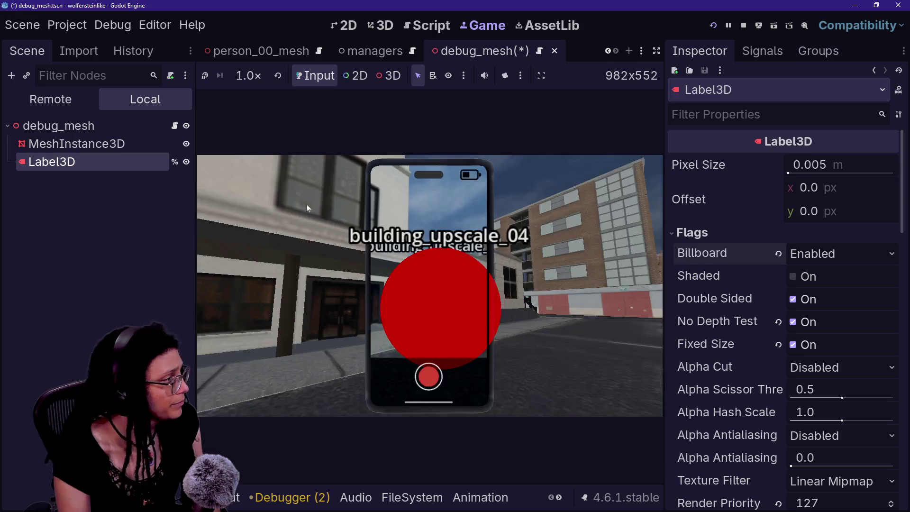
Revert the debug label's Render Priority to 0 and Outline Render Priority to -1, then test in-game
{"action": "scroll", "coordinate": [705, 442], "scroll_direction": "down", "scroll_amount": 8}
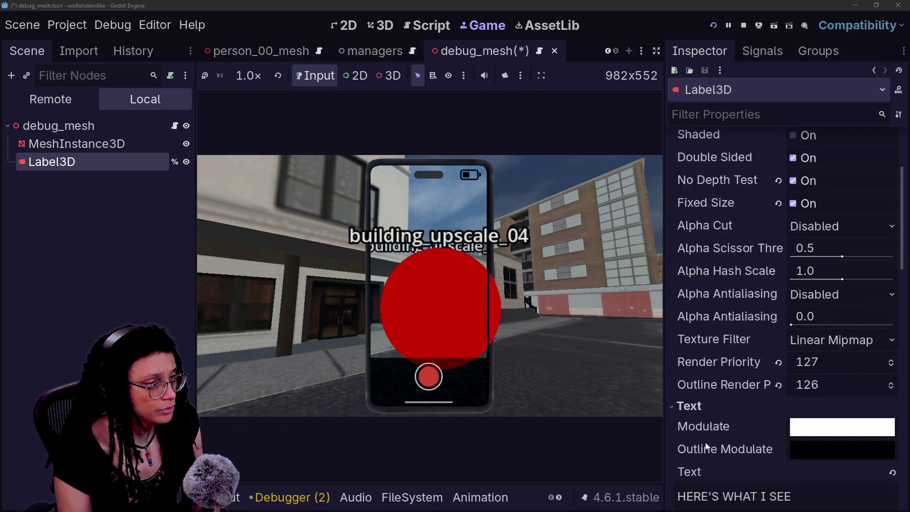
{"action": "scroll", "coordinate": [705, 442], "scroll_direction": "up", "scroll_amount": 3}
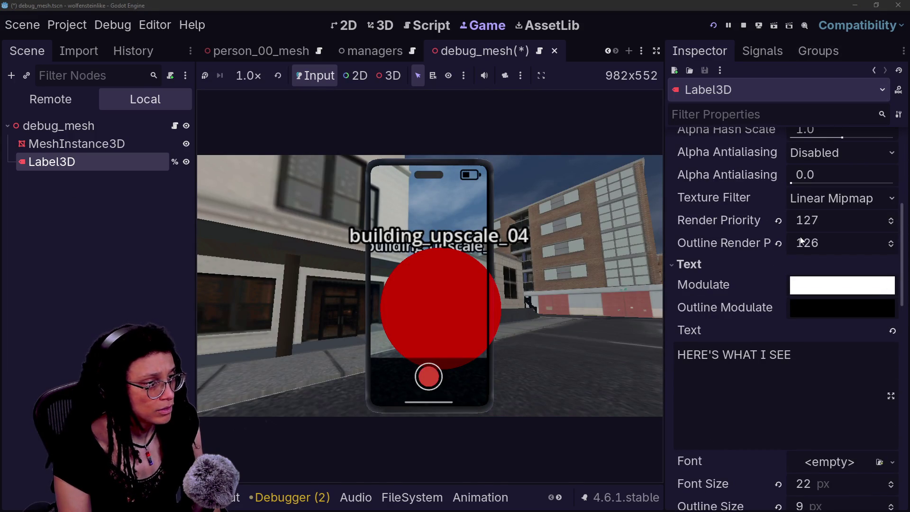
{"action": "scroll", "coordinate": [801, 240], "scroll_direction": "down", "scroll_amount": 2}
{"action": "scroll", "coordinate": [755, 201], "scroll_direction": "up", "scroll_amount": 2}
{"action": "left_click", "coordinate": [778, 220]}
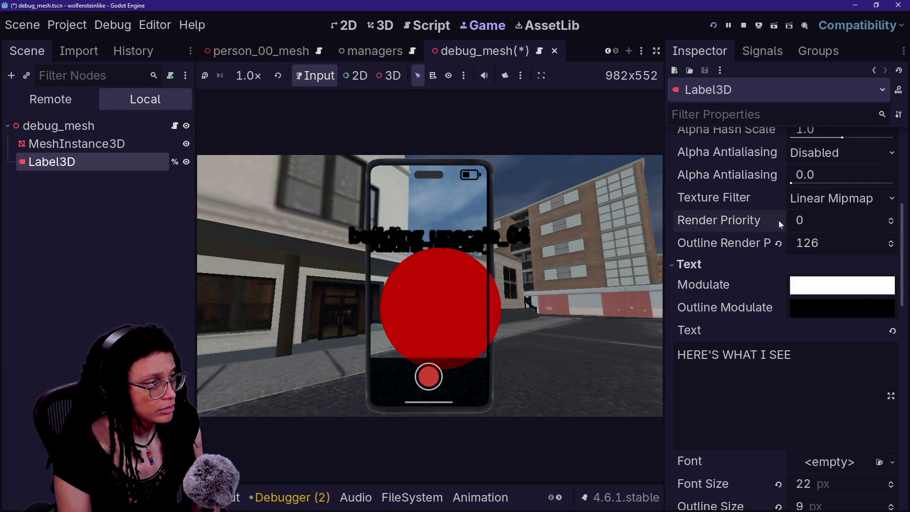
{"action": "left_click", "coordinate": [779, 243]}
{"action": "left_click", "coordinate": [405, 235]}
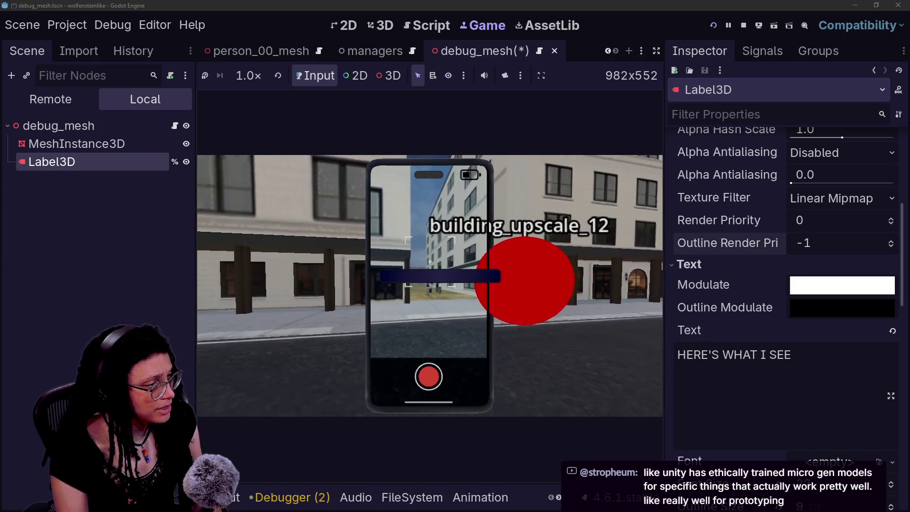
{"action": "left_click", "coordinate": [439, 17]}
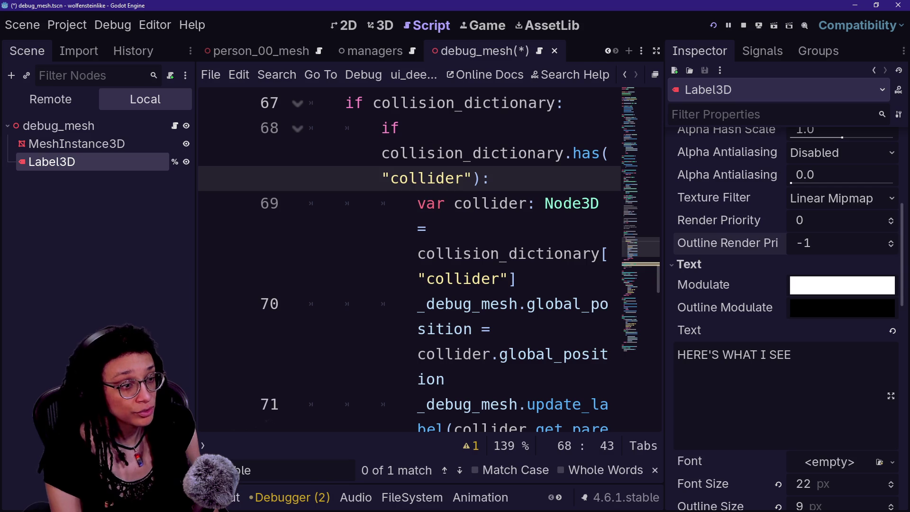
Review the collider check on lines 69–78 in the full-window script editor
{"action": "left_click", "coordinate": [517, 254]}
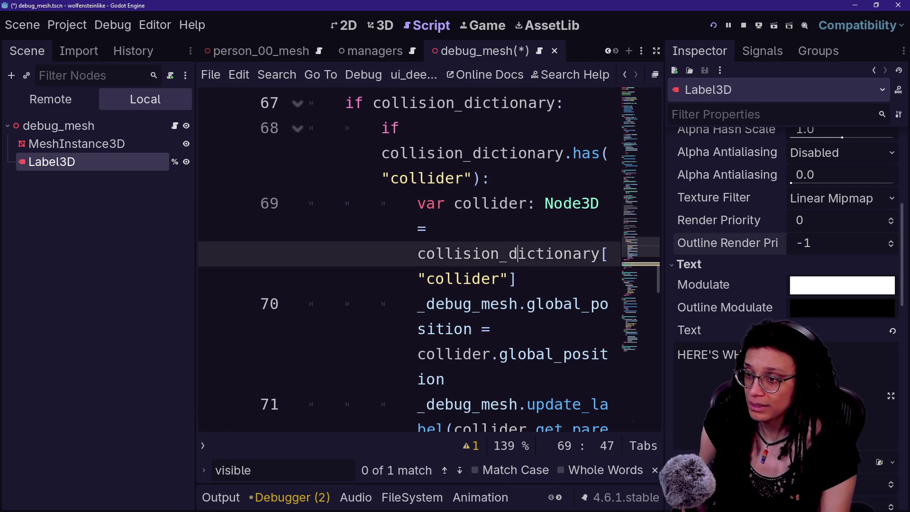
{"action": "key", "text": "ctrl+shift+F11"}
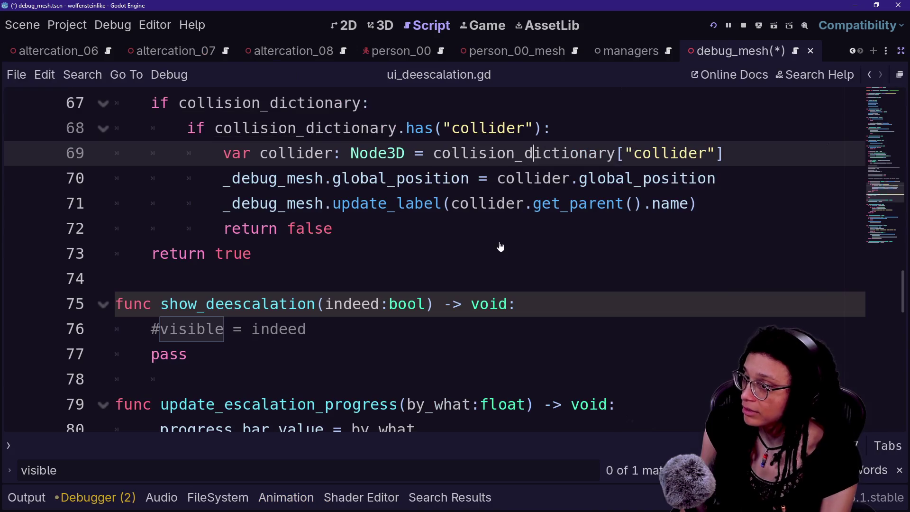
{"action": "left_click", "coordinate": [500, 237]}
{"action": "key", "text": "ctrl+j"}
{"action": "key", "text": "ctrl+j"}
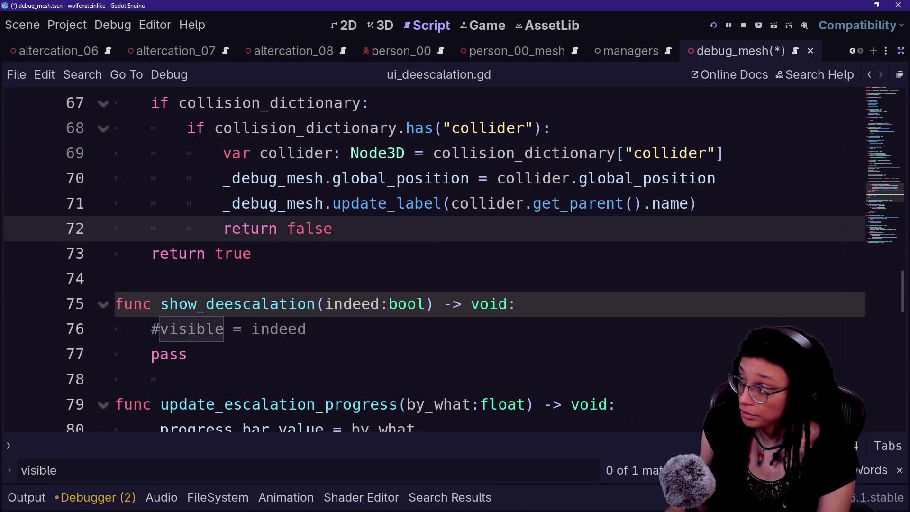
{"action": "left_click", "coordinate": [118, 278]}
{"action": "scroll", "coordinate": [427, 261], "scroll_direction": "down", "scroll_amount": 3}
{"action": "scroll", "coordinate": [426, 260], "scroll_direction": "up", "scroll_amount": 1}
{"action": "scroll", "coordinate": [427, 261], "scroll_direction": "up", "scroll_amount": 3}
{"action": "left_click", "coordinate": [739, 254]}
{"action": "key", "text": "Down"}
{"action": "key", "text": "Down"}
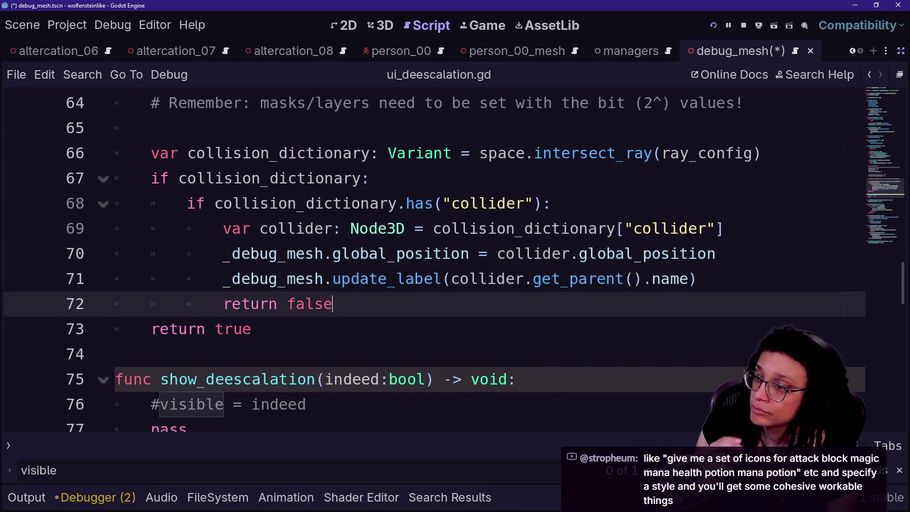
{"action": "key", "text": "Down"}
{"action": "key", "text": "Up"}
{"action": "key", "text": "Down"}
{"action": "key", "text": "Down"}
{"action": "key", "text": "Down"}
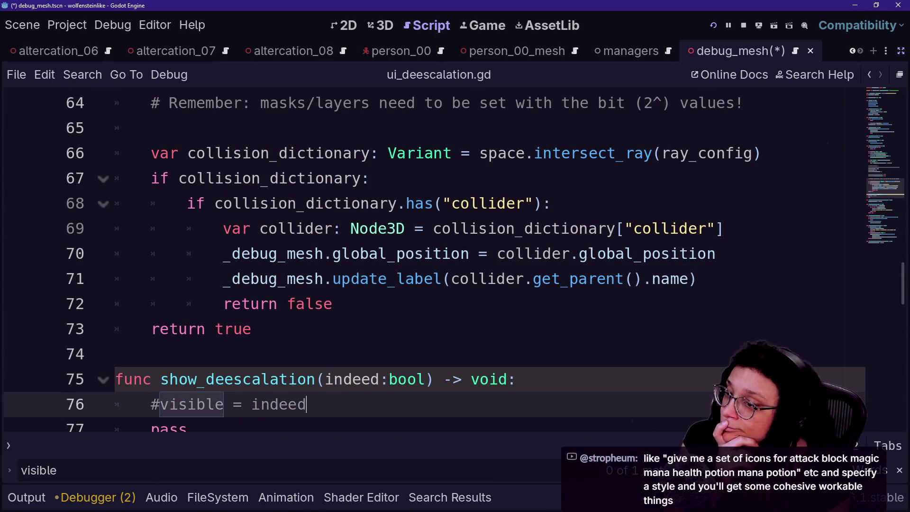
{"action": "key", "text": "Down"}
{"action": "key", "text": "Down"}
{"action": "key", "text": "Up"}
{"action": "key", "text": "Up"}
{"action": "key", "text": "Up"}
{"action": "key", "text": "Up"}
{"action": "key", "text": "Up"}
{"action": "key", "text": "Down"}
{"action": "key", "text": "Down"}
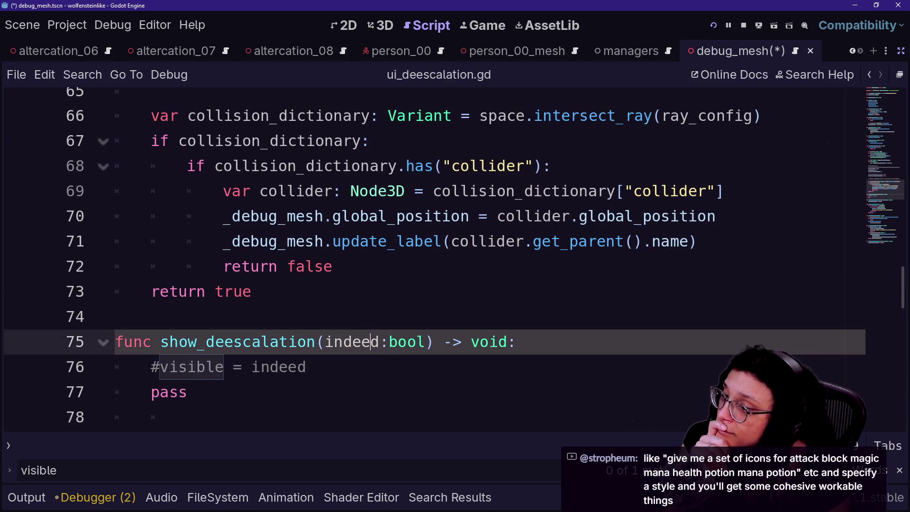
Step through the update_label call and return true/false lines of the collision check
{"action": "left_click", "coordinate": [378, 242]}
{"action": "left_click", "coordinate": [252, 292]}
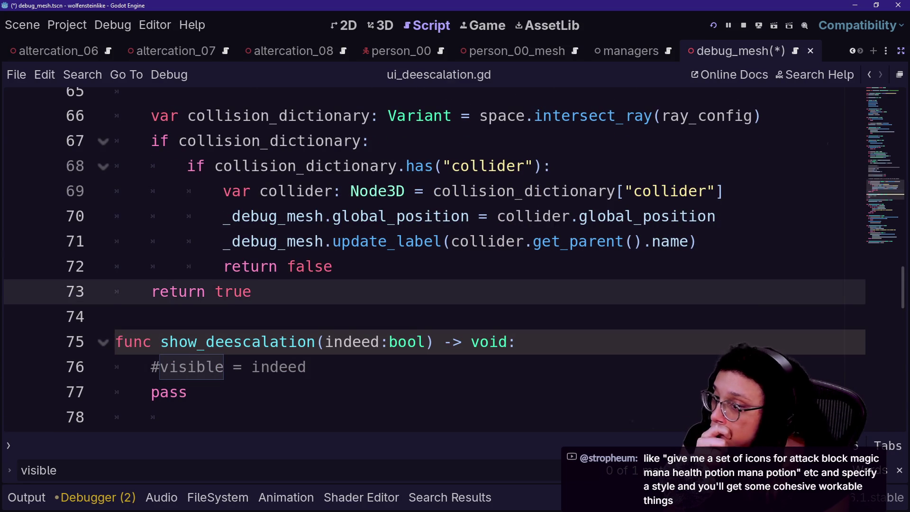
{"action": "key", "text": "Up"}
{"action": "key", "text": "Up"}
{"action": "key", "text": "Up"}
{"action": "key", "text": "Down"}
{"action": "key", "text": "Down"}
{"action": "key", "text": "Up"}
{"action": "key", "text": "Up"}
{"action": "key", "text": "Down"}
{"action": "key", "text": "Down"}
{"action": "key", "text": "Up"}
{"action": "key", "text": "Down"}
{"action": "key", "text": "Up"}
{"action": "key", "text": "Down"}
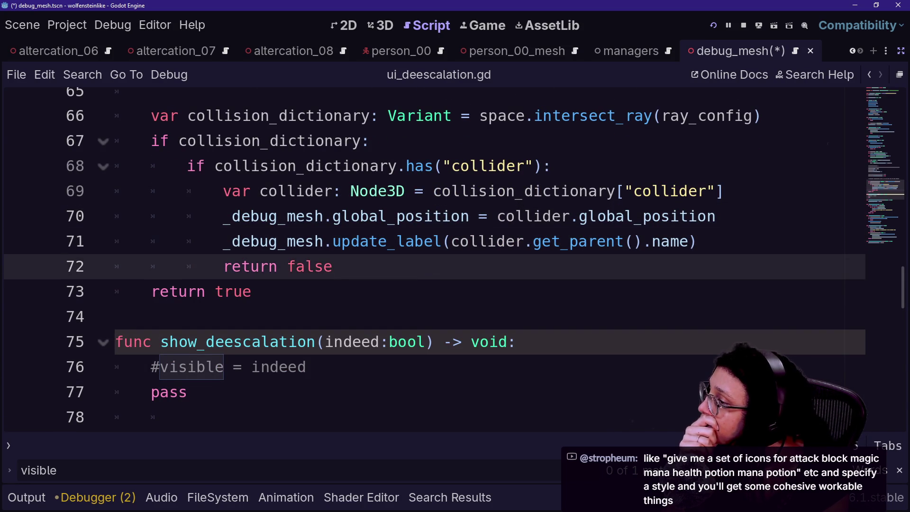
{"action": "key", "text": "Up"}
{"action": "key", "text": "Down"}
{"action": "key", "text": "Down"}
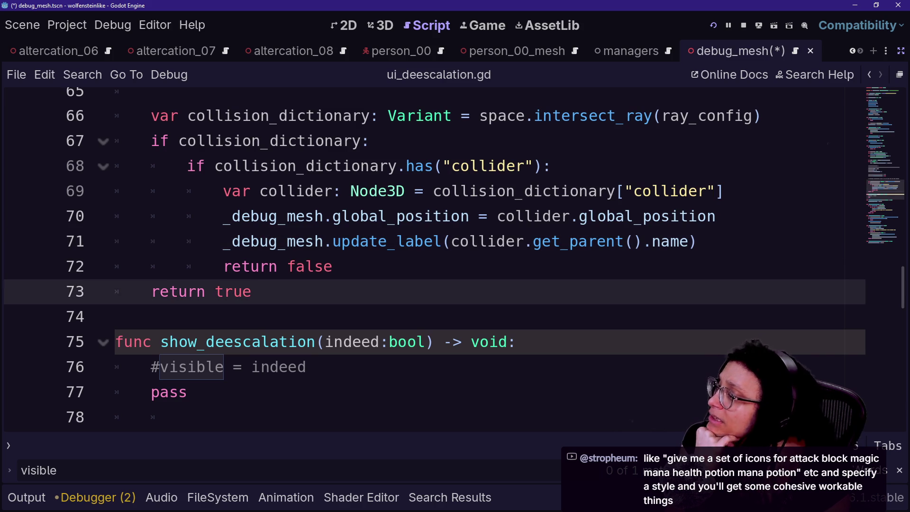
{"action": "scroll", "coordinate": [427, 261], "scroll_direction": "up", "scroll_amount": 7}
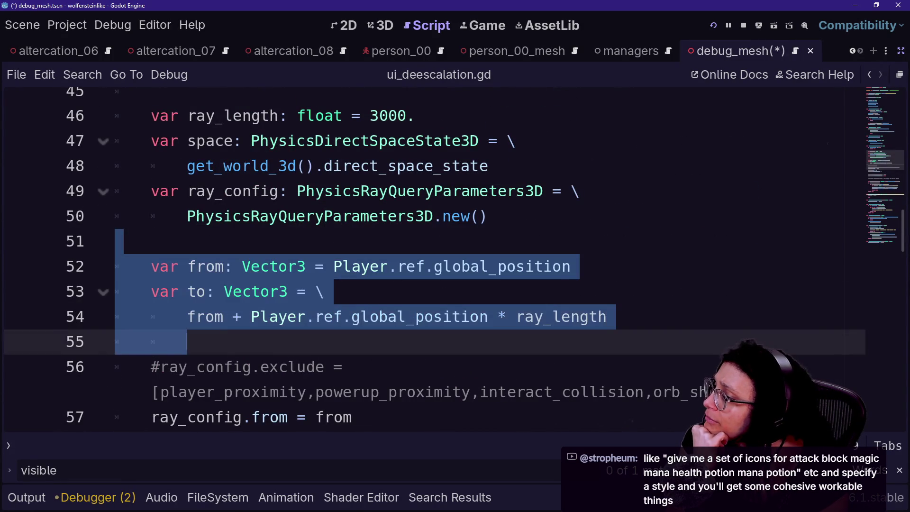
Delete the player position term so line 54 reads 'from * ray_length', save, and relaunch the game
{"action": "mouse_move", "coordinate": [115, 241]}
{"action": "left_mouse_down"}
{"action": "mouse_move", "coordinate": [607, 316]}
{"action": "mouse_move", "coordinate": [333, 266]}
{"action": "left_mouse_up"}
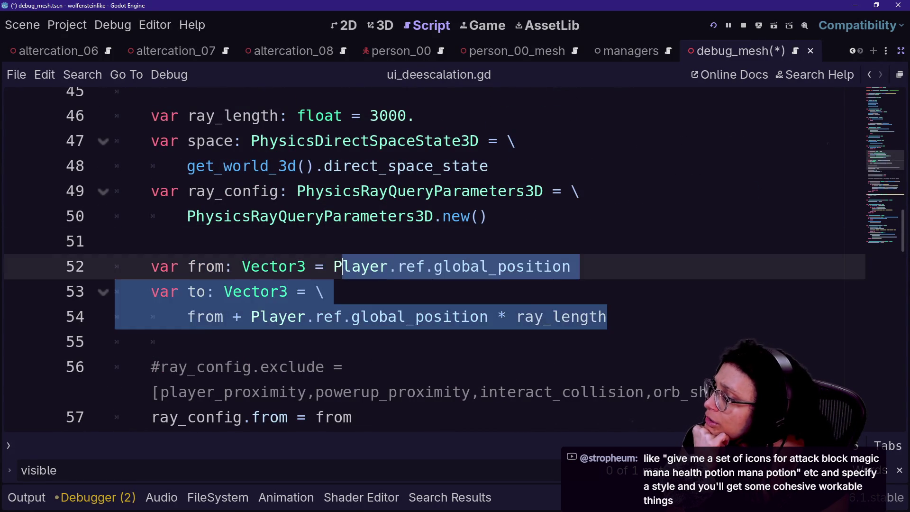
{"action": "left_click", "coordinate": [325, 266]}
{"action": "left_click_drag", "start_coordinate": [232, 317], "coordinate": [495, 317]}
{"action": "key", "text": "BackSpace"}
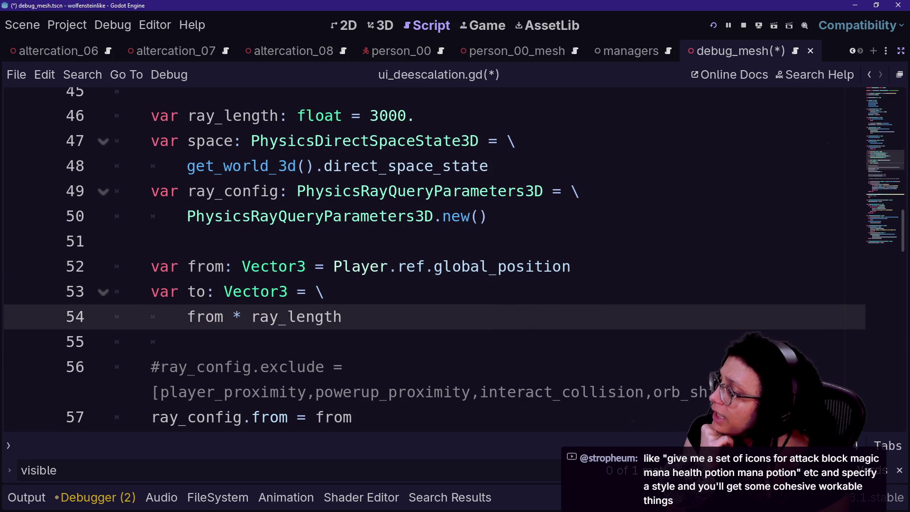
{"action": "key", "text": "ctrl+s"}
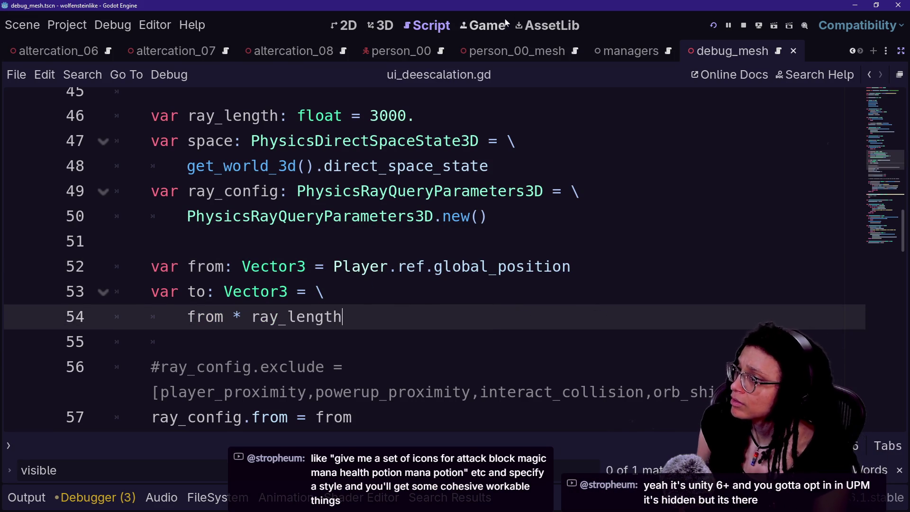
{"action": "left_click", "coordinate": [506, 22]}
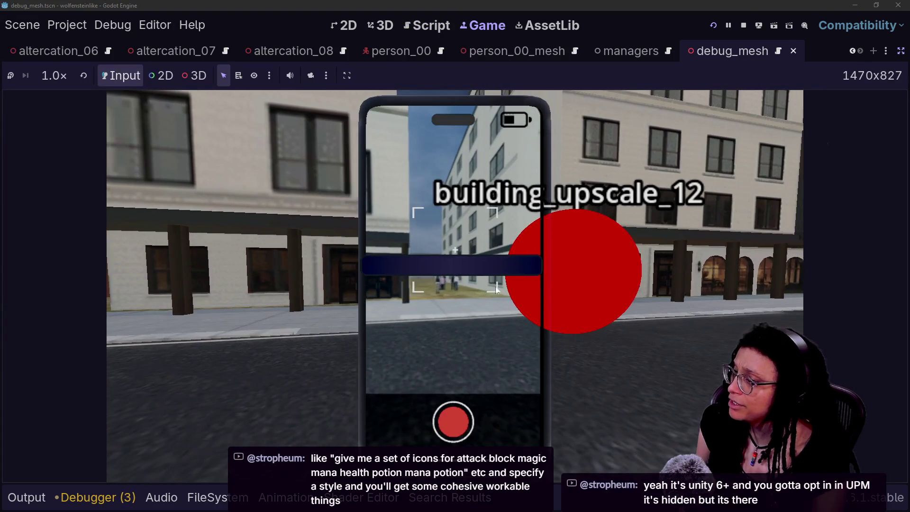
{"action": "left_click", "coordinate": [713, 24]}
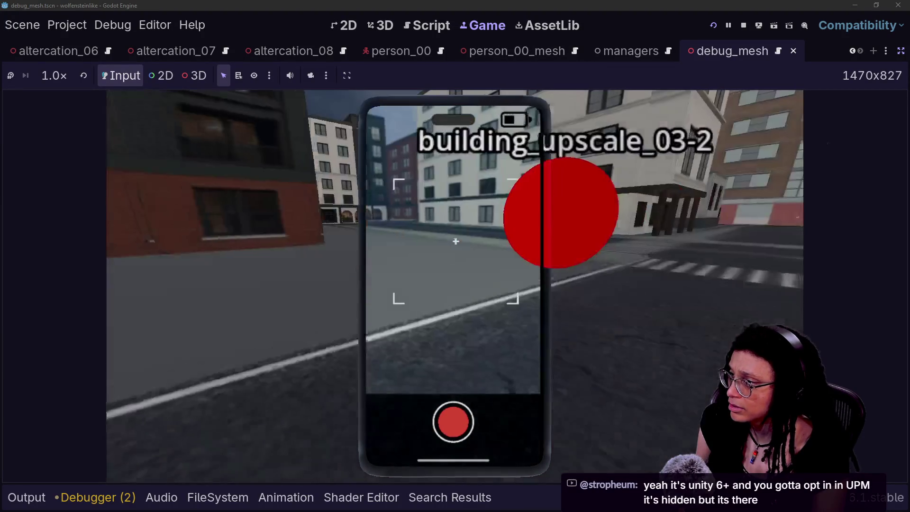
Return to the ui_deescalation.gd script after retesting the raycast in-game
{"action": "left_click", "coordinate": [440, 34]}
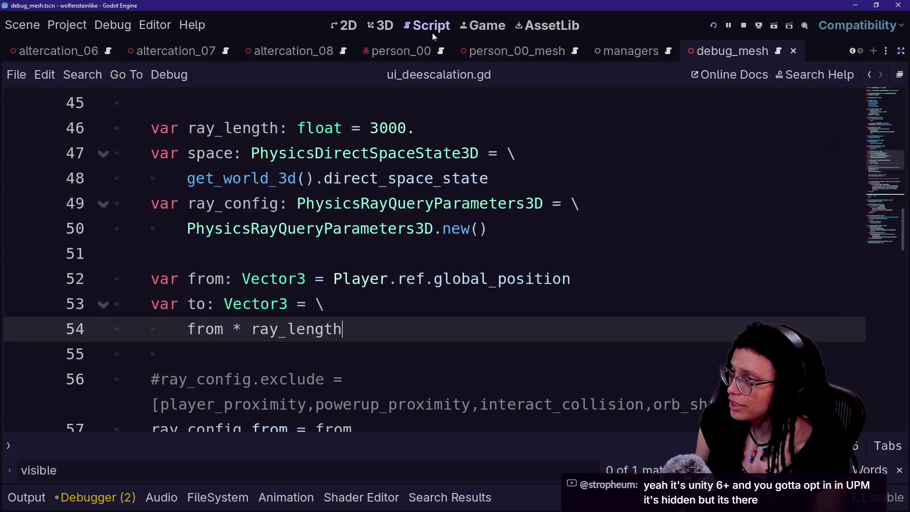
Paste '+ Player.ref.global_position' right after from on line 54
{"action": "left_click", "coordinate": [503, 278]}
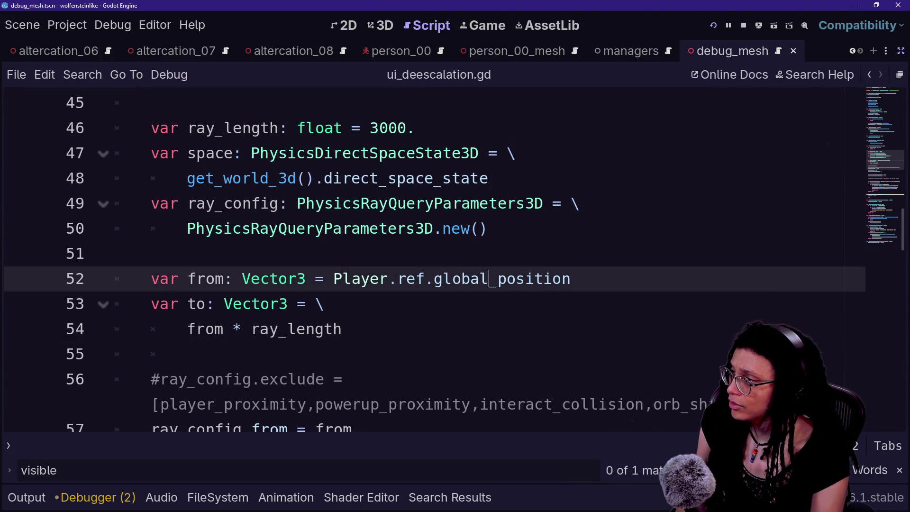
{"action": "left_click", "coordinate": [232, 329]}
{"action": "type", "text": "+ Player.ref.global_position"}
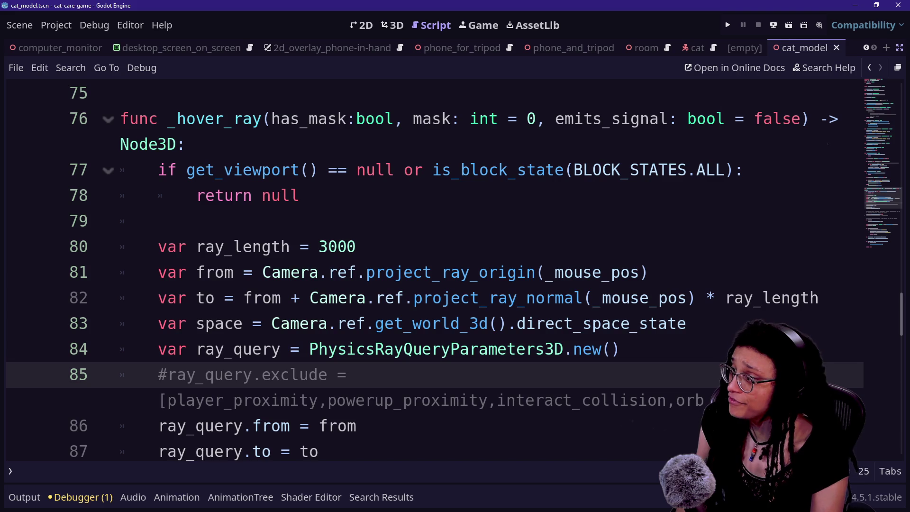
Inspect the camera call on line 81 and open the project_ray_origin documentation
{"action": "left_click", "coordinate": [300, 246]}
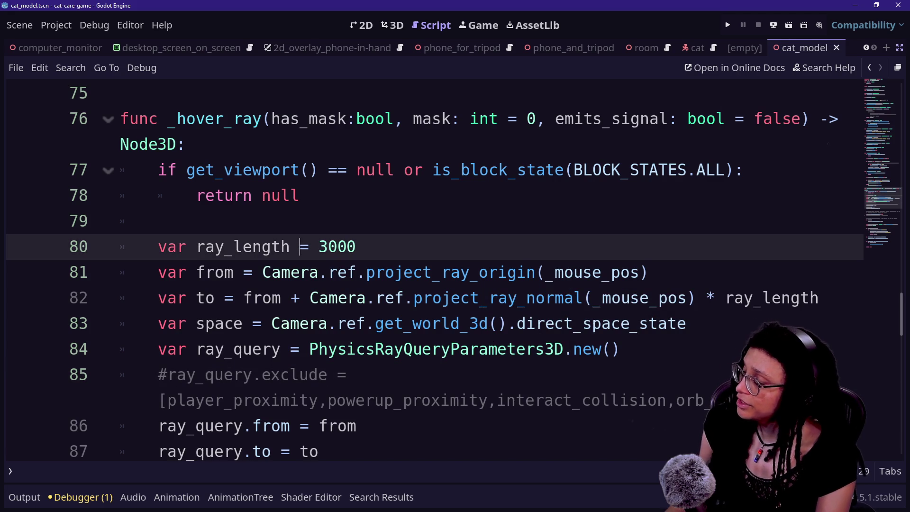
{"action": "mouse_move", "coordinate": [253, 272]}
{"action": "left_mouse_down"}
{"action": "mouse_move", "coordinate": [432, 298]}
{"action": "mouse_move", "coordinate": [593, 298]}
{"action": "mouse_move", "coordinate": [545, 272]}
{"action": "left_mouse_up"}
{"action": "mouse_move", "coordinate": [347, 272]}
{"action": "left_mouse_down"}
{"action": "mouse_move", "coordinate": [536, 272]}
{"action": "mouse_move", "coordinate": [575, 298]}
{"action": "mouse_move", "coordinate": [564, 297]}
{"action": "mouse_move", "coordinate": [554, 272]}
{"action": "left_mouse_up"}
{"action": "left_click", "coordinate": [554, 272]}
{"action": "mouse_move", "coordinate": [214, 272]}
{"action": "left_mouse_down"}
{"action": "mouse_move", "coordinate": [575, 272]}
{"action": "mouse_move", "coordinate": [687, 298]}
{"action": "mouse_move", "coordinate": [639, 272]}
{"action": "left_mouse_up"}
{"action": "left_click", "coordinate": [574, 273]}
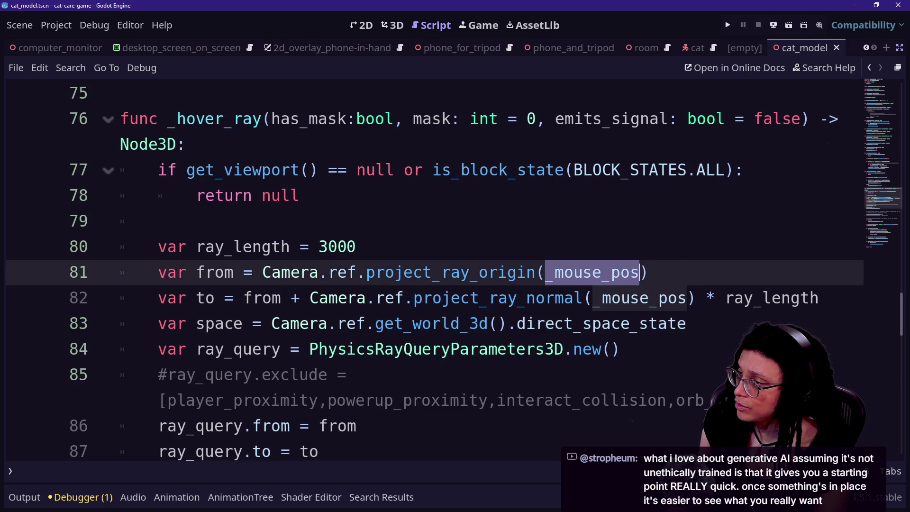
{"action": "left_click", "coordinate": [441, 272]}
{"action": "left_click", "coordinate": [388, 278], "text": "ctrl"}
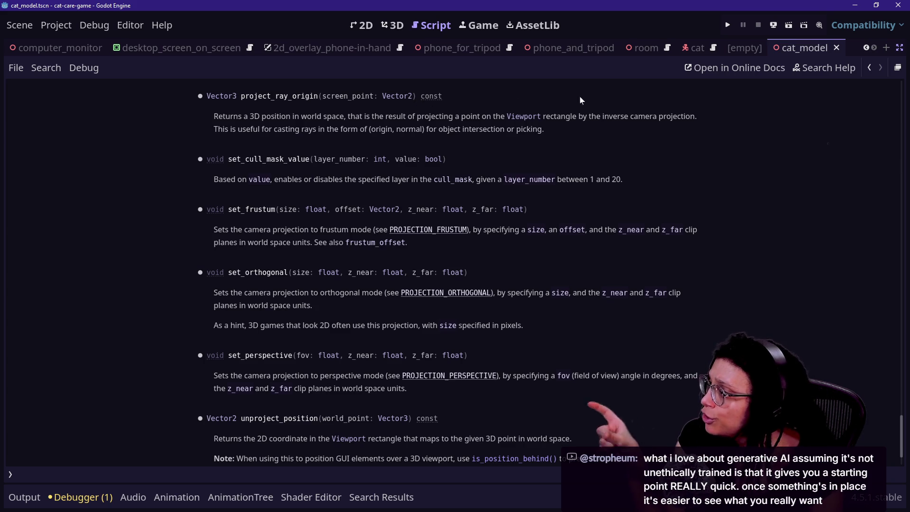
Return to the _hover_ray script and read the project_ray_normal documentation as well
{"action": "left_click", "coordinate": [871, 69]}
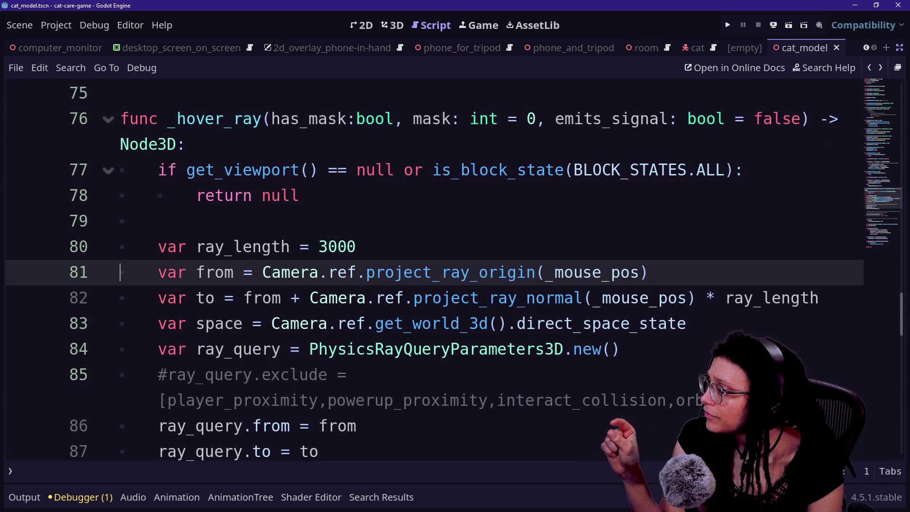
{"action": "left_click", "coordinate": [380, 299]}
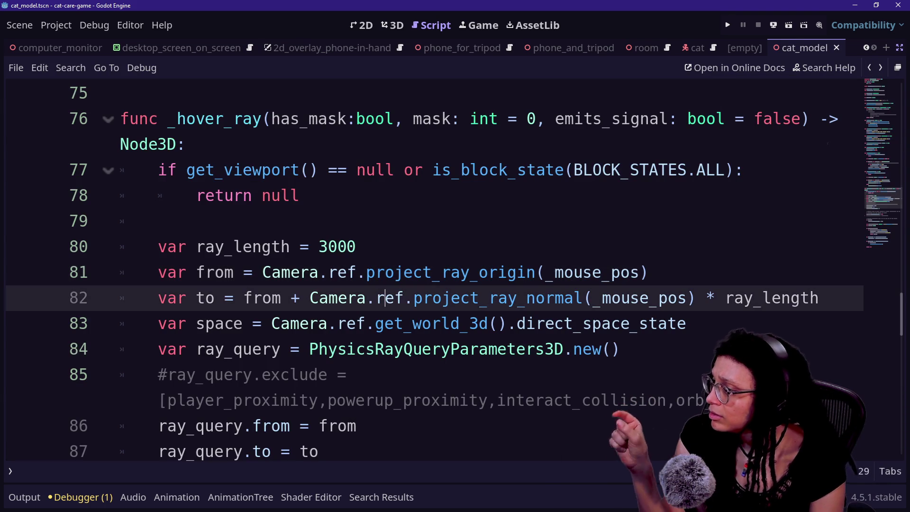
{"action": "left_click", "coordinate": [460, 299], "text": "ctrl"}
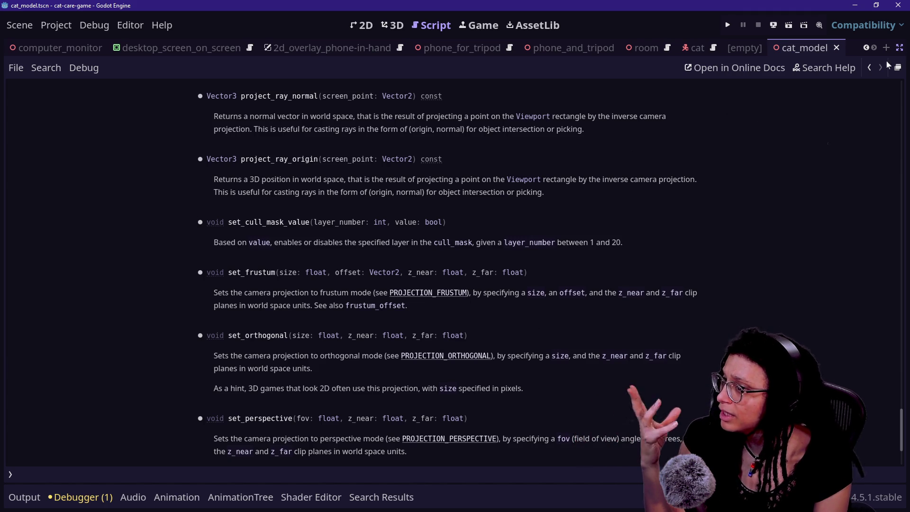
{"action": "left_click", "coordinate": [872, 67]}
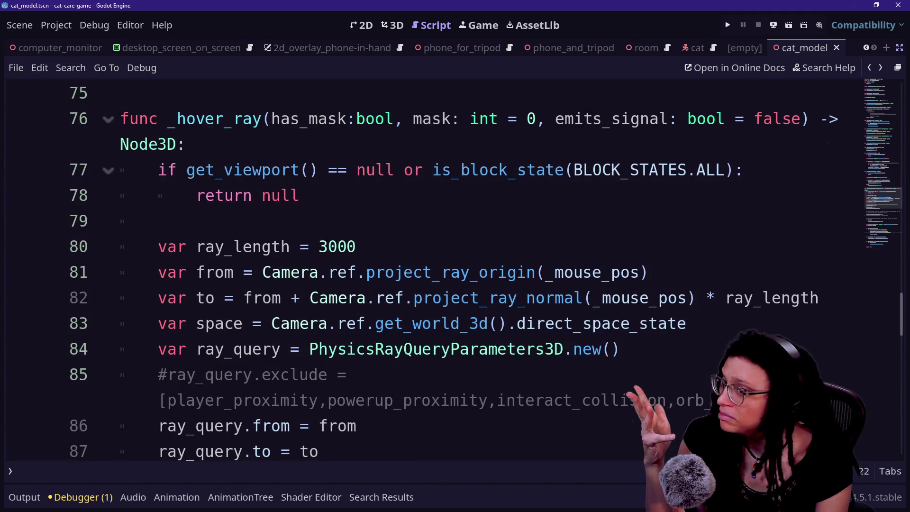
Revisit the ray_length and project_ray_normal lines, then switch to the web browser with Caps Lock on
{"action": "left_click", "coordinate": [159, 221]}
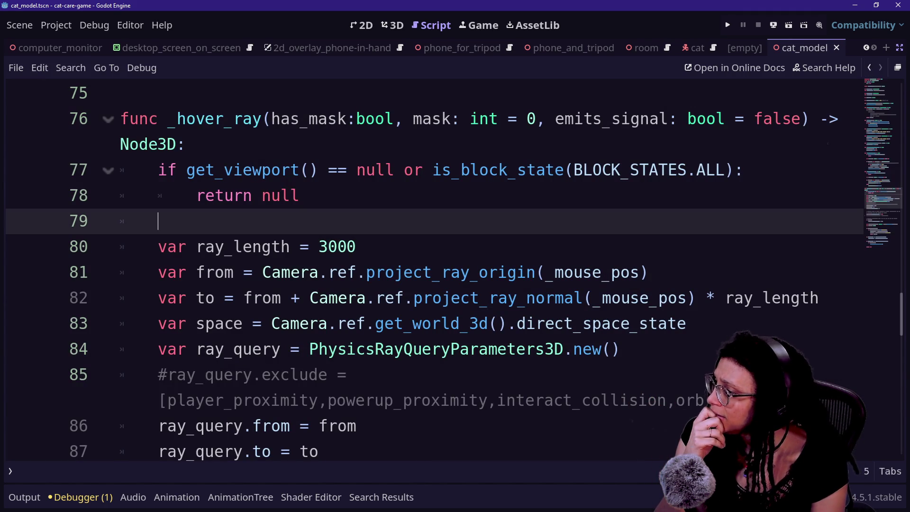
{"action": "mouse_move", "coordinate": [398, 272]}
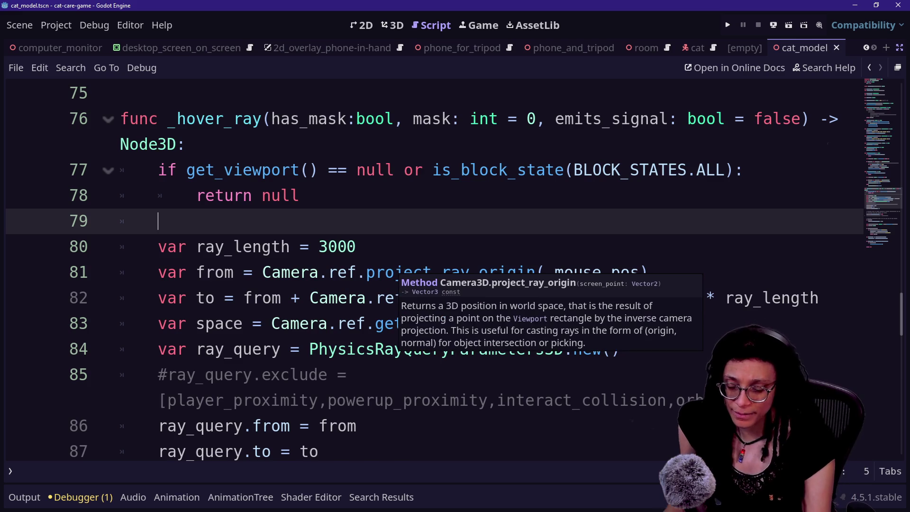
{"action": "left_click", "coordinate": [357, 247]}
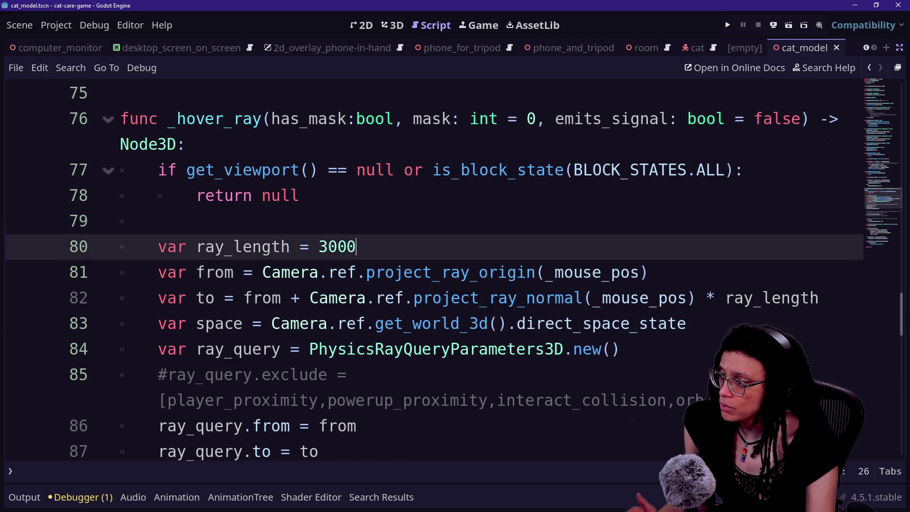
{"action": "left_click", "coordinate": [564, 297]}
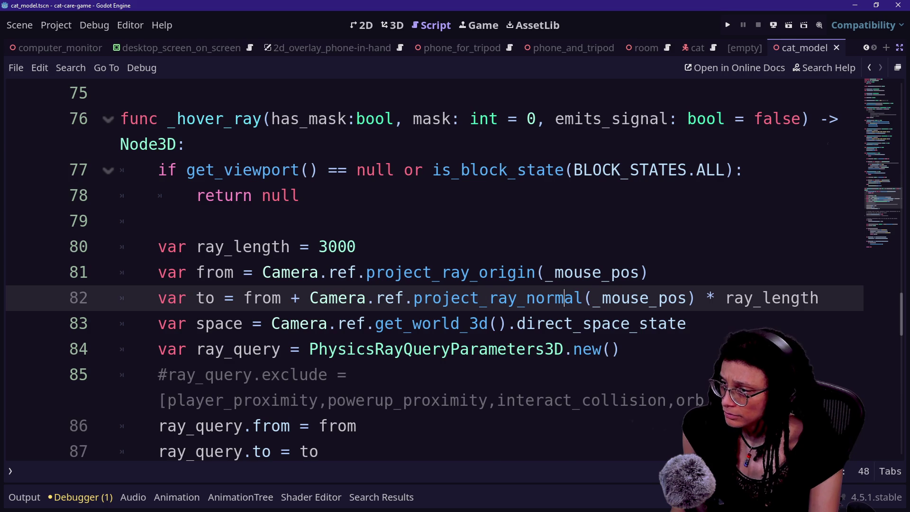
{"action": "key", "text": "Caps_Lock"}
{"action": "key", "text": "alt+Tab"}
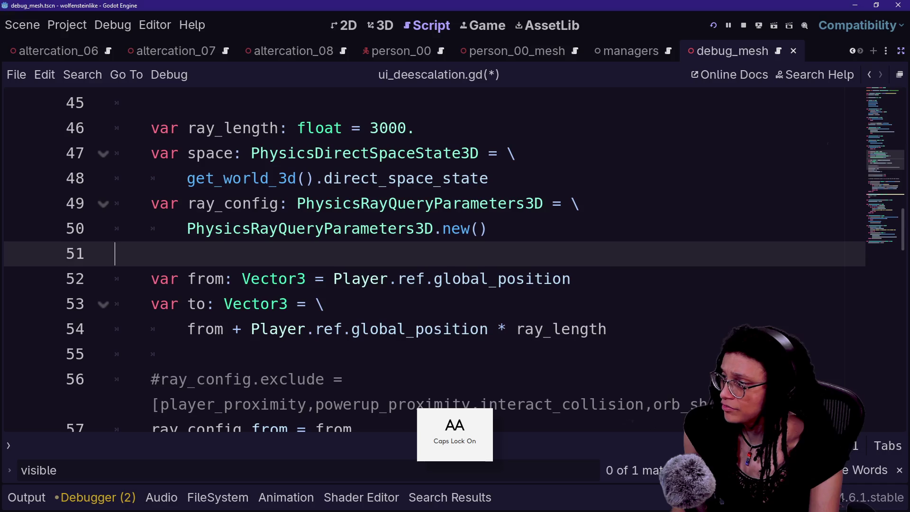
{"action": "key", "text": "alt+Tab"}
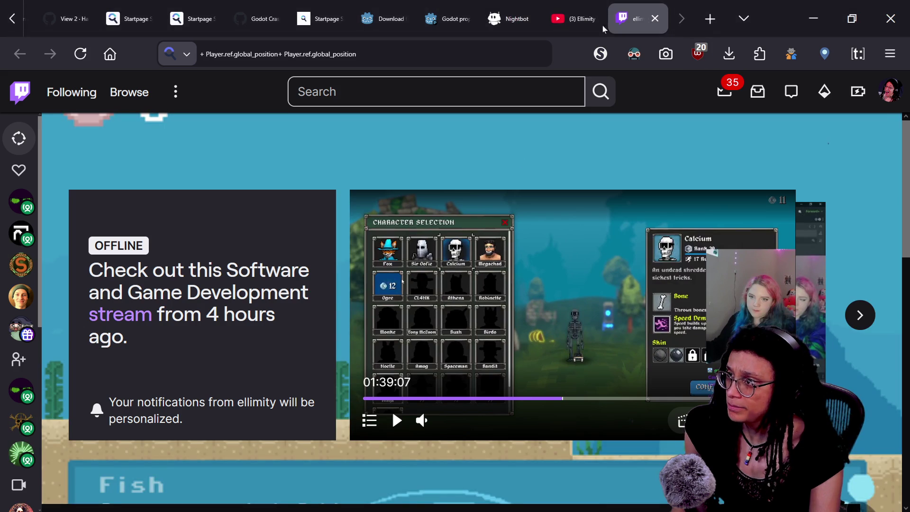
Search the web for 'GODOT PHYSICS3D' and switch to the Godot ray-casting docs tab
{"action": "key", "text": "ctrl+l"}
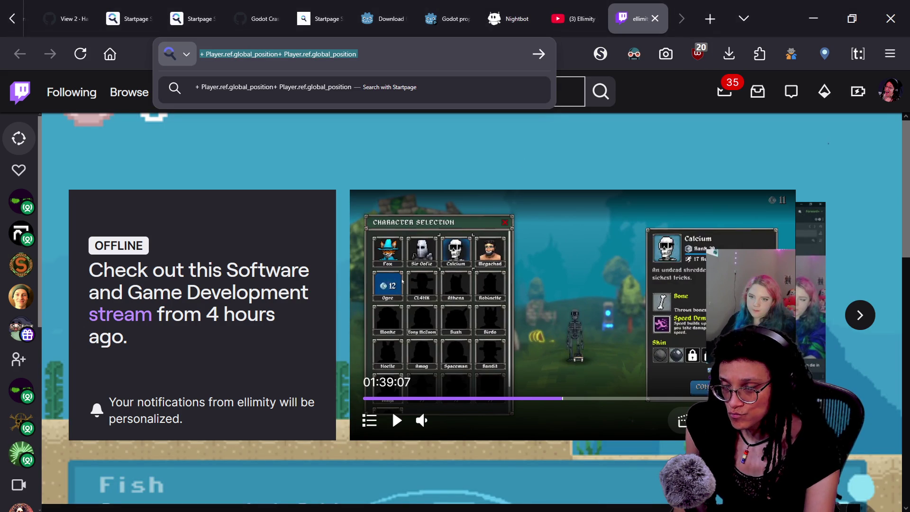
{"action": "type", "text": "GODOT "}
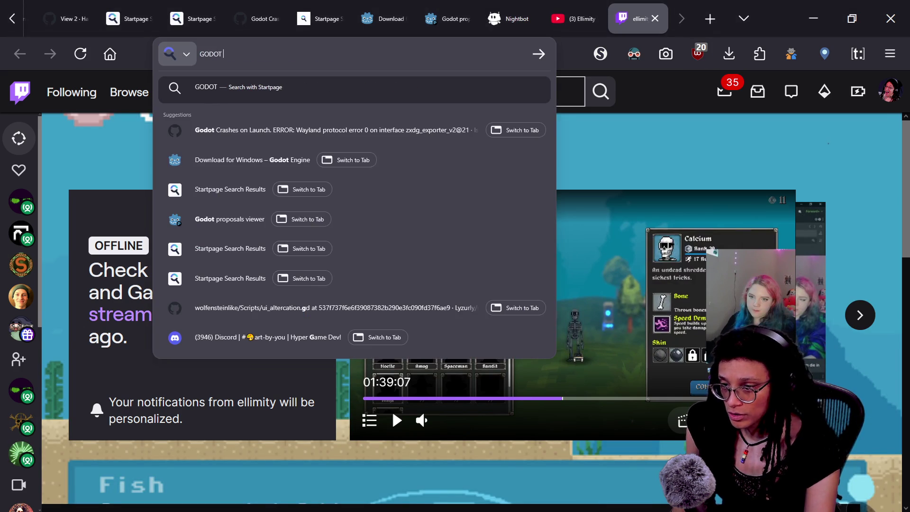
{"action": "type", "text": "PHYSICS3D"}
{"action": "key", "text": "Caps_Lock"}
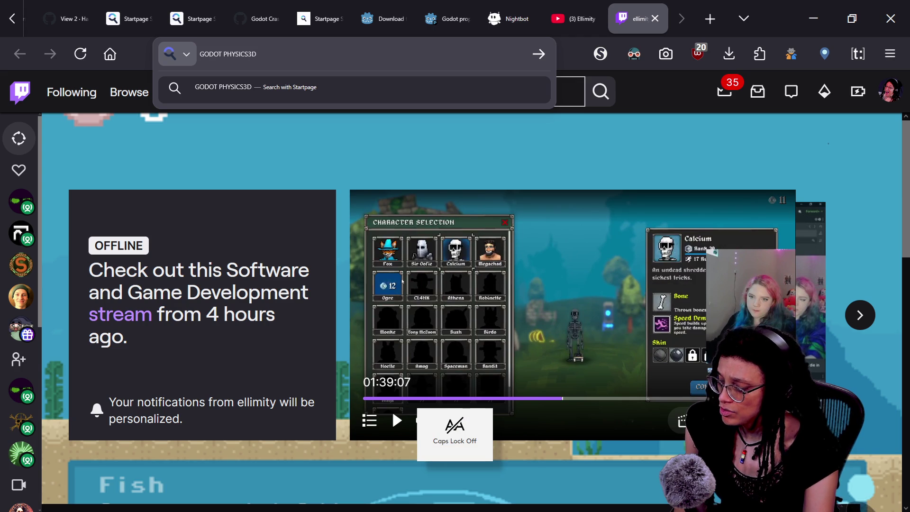
{"action": "key", "text": "Return"}
{"action": "key", "text": "ctrl+Tab"}
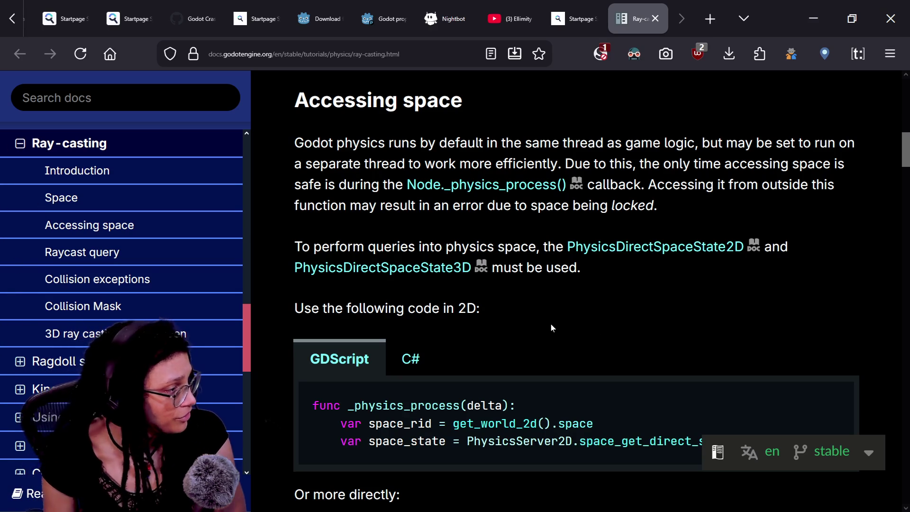
Zoom the Ray-casting docs to 110% and read the section on accessing the physics space
{"action": "scroll", "coordinate": [552, 325], "scroll_direction": "up", "scroll_amount": 1}
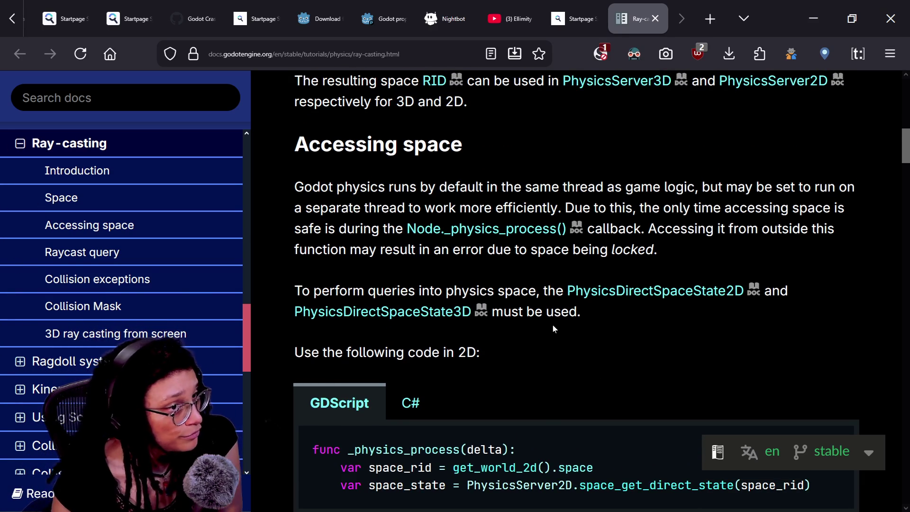
{"action": "key", "text": "ctrl+plus"}
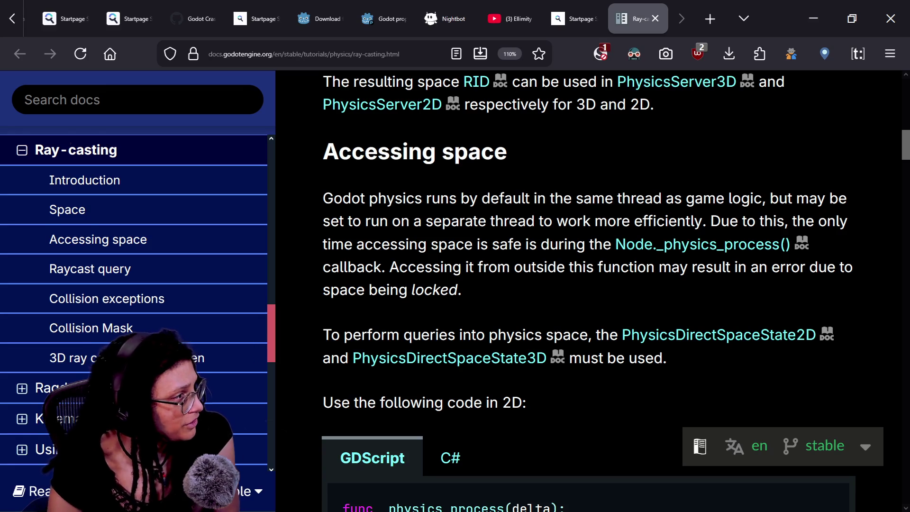
{"action": "scroll", "coordinate": [552, 324], "scroll_direction": "up", "scroll_amount": 2}
{"action": "scroll", "coordinate": [587, 291], "scroll_direction": "up", "scroll_amount": 2}
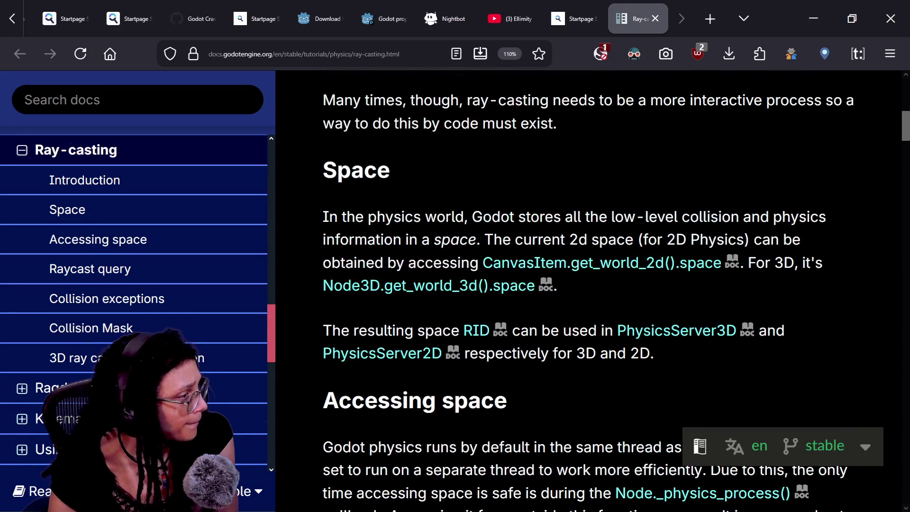
{"action": "left_click_drag", "start_coordinate": [303, 235], "coordinate": [645, 256]}
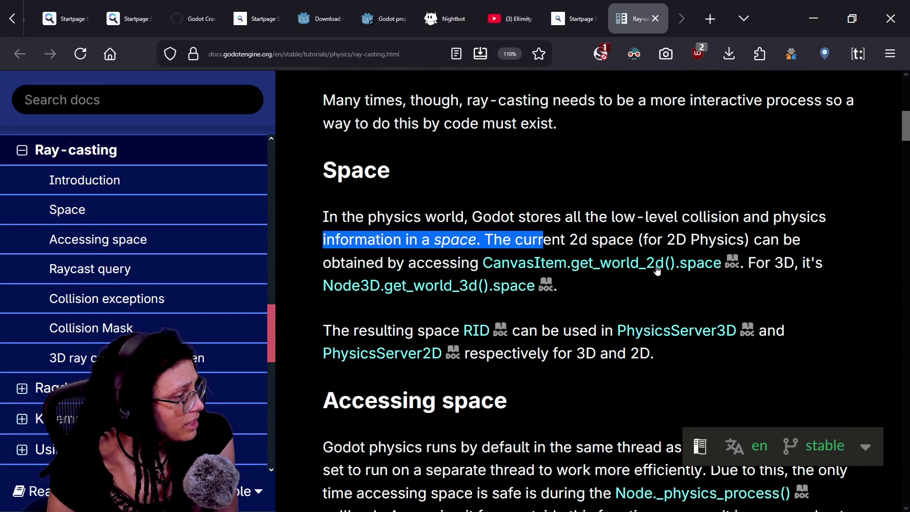
{"action": "left_click", "coordinate": [478, 232]}
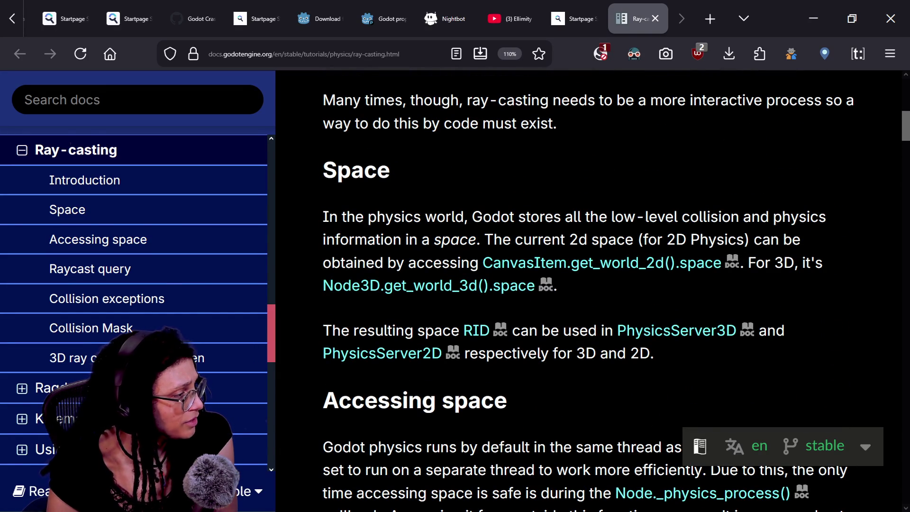
{"action": "scroll", "coordinate": [729, 310], "scroll_direction": "down", "scroll_amount": 2}
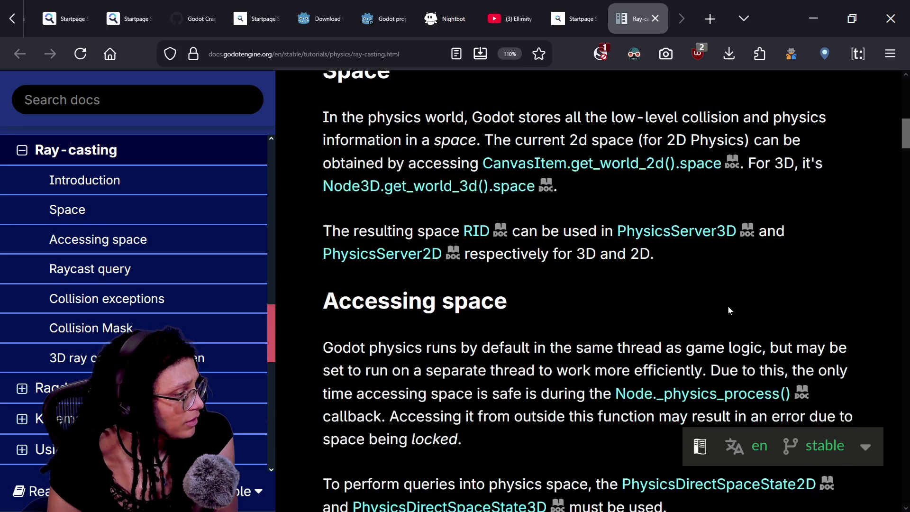
{"action": "scroll", "coordinate": [575, 265], "scroll_direction": "down", "scroll_amount": 2}
{"action": "scroll", "coordinate": [575, 266], "scroll_direction": "down", "scroll_amount": 1}
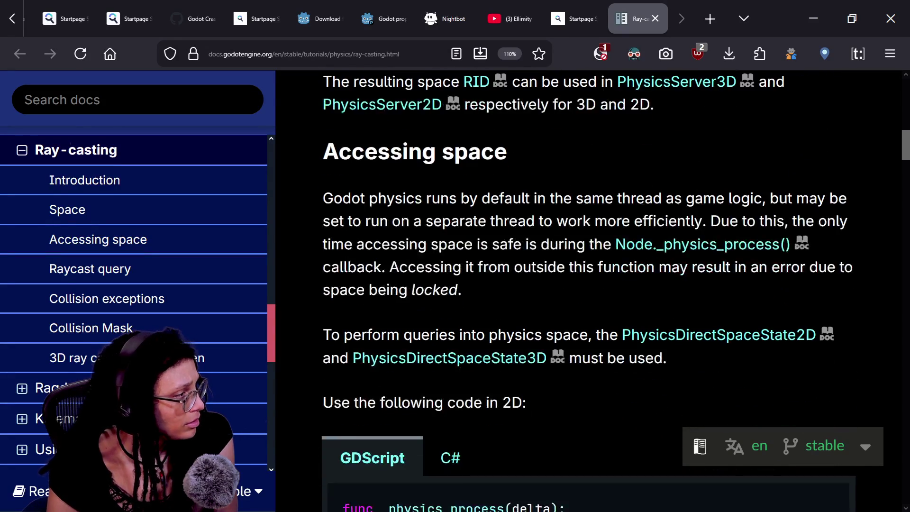
{"action": "scroll", "coordinate": [443, 268], "scroll_direction": "down", "scroll_amount": 1}
{"action": "scroll", "coordinate": [411, 203], "scroll_direction": "down", "scroll_amount": 1}
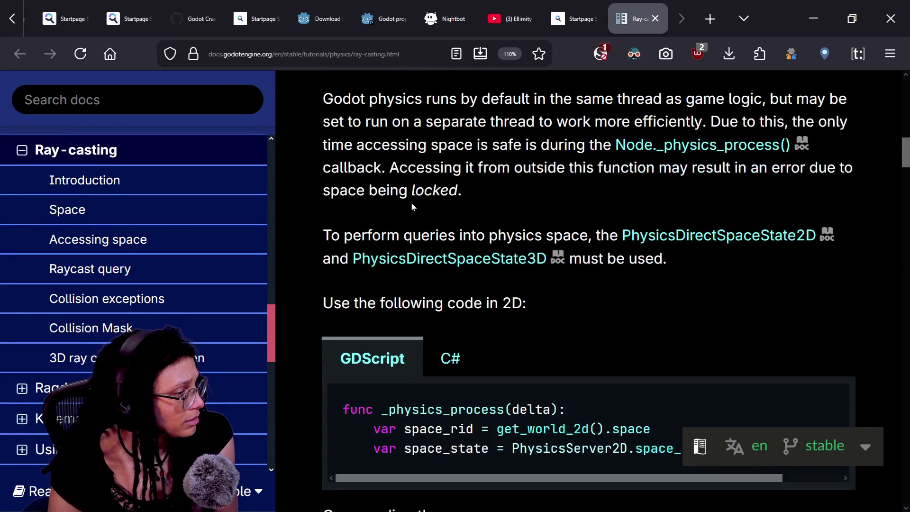
{"action": "left_click_drag", "start_coordinate": [353, 235], "coordinate": [546, 235]}
{"action": "scroll", "coordinate": [548, 305], "scroll_direction": "down", "scroll_amount": 1}
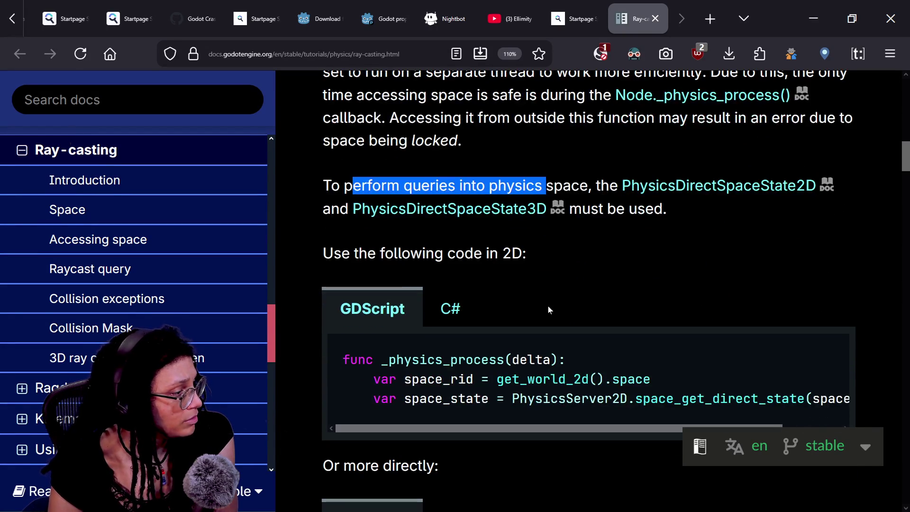
{"action": "scroll", "coordinate": [549, 309], "scroll_direction": "down", "scroll_amount": 1}
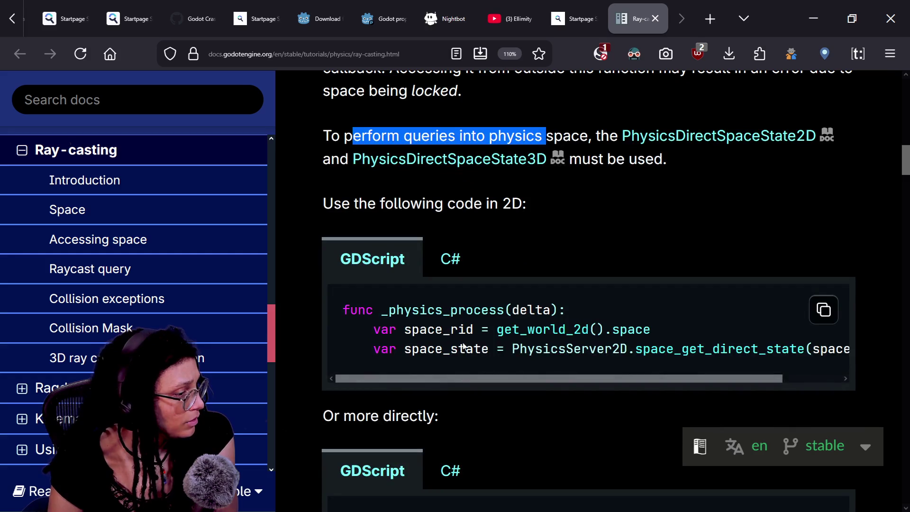
{"action": "left_click", "coordinate": [476, 348]}
Study the raycast query example, highlighting PhysicsRayQueryParameters2D.create and the intersect_ray call
{"action": "scroll", "coordinate": [587, 354], "scroll_direction": "down", "scroll_amount": 4}
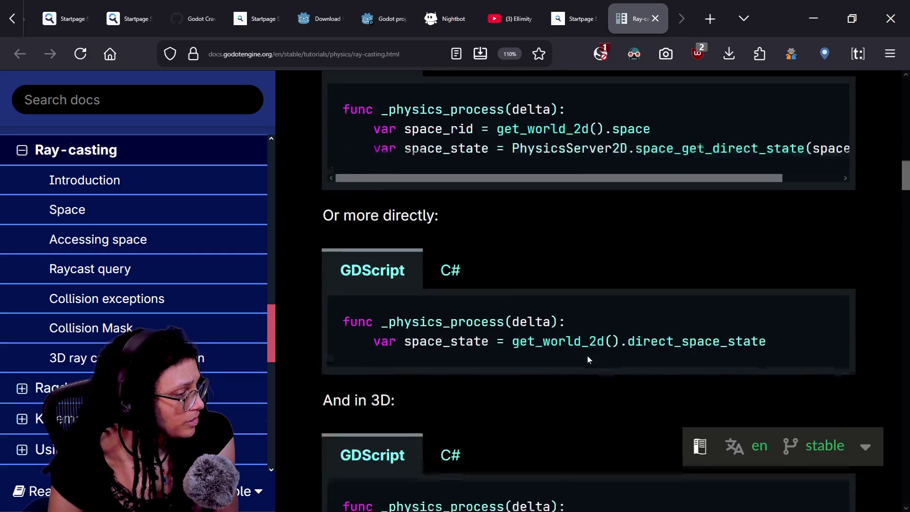
{"action": "scroll", "coordinate": [587, 359], "scroll_direction": "down", "scroll_amount": 1}
{"action": "scroll", "coordinate": [588, 359], "scroll_direction": "down", "scroll_amount": 3}
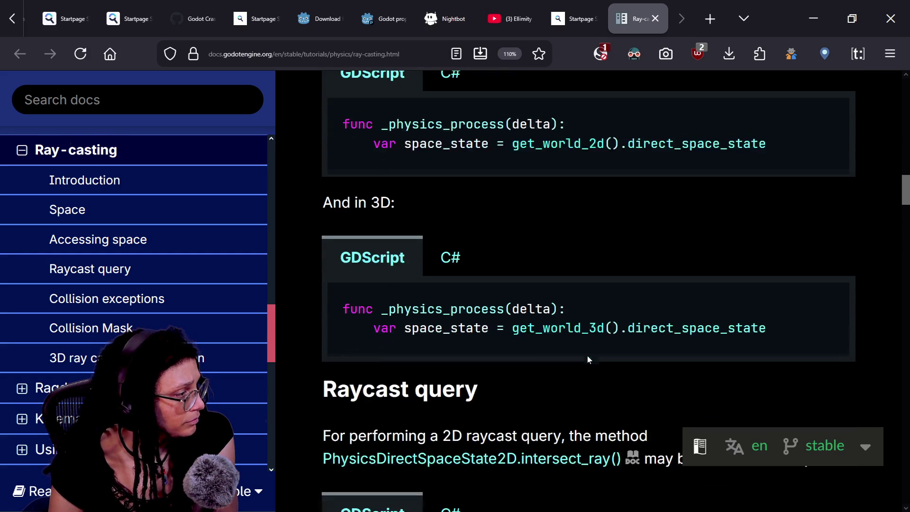
{"action": "scroll", "coordinate": [587, 359], "scroll_direction": "down", "scroll_amount": 2}
{"action": "mouse_move", "coordinate": [474, 228]}
{"action": "left_mouse_down"}
{"action": "mouse_move", "coordinate": [696, 229]}
{"action": "mouse_move", "coordinate": [469, 228]}
{"action": "mouse_move", "coordinate": [659, 228]}
{"action": "left_mouse_up"}
{"action": "scroll", "coordinate": [667, 229], "scroll_direction": "down", "scroll_amount": 4}
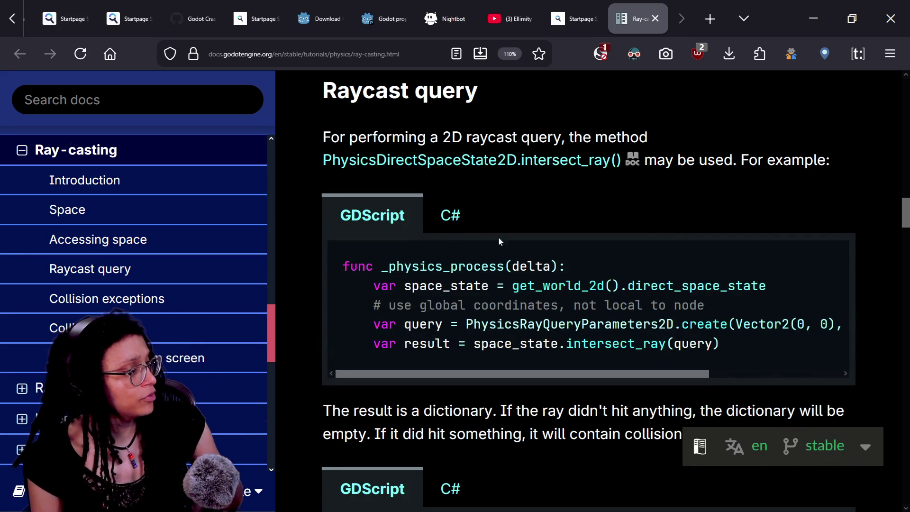
{"action": "scroll", "coordinate": [492, 246], "scroll_direction": "down", "scroll_amount": 1}
{"action": "scroll", "coordinate": [493, 247], "scroll_direction": "down", "scroll_amount": 2}
{"action": "scroll", "coordinate": [493, 246], "scroll_direction": "up", "scroll_amount": 2}
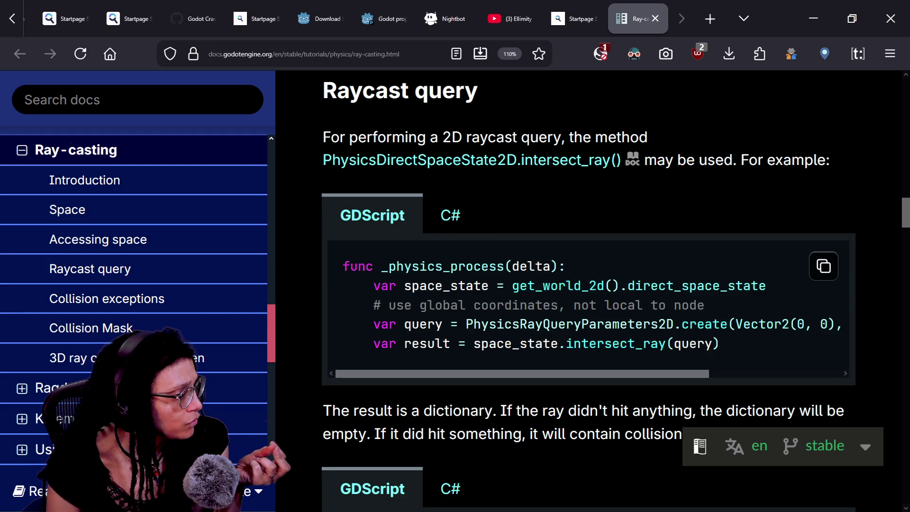
{"action": "left_click_drag", "start_coordinate": [343, 324], "coordinate": [505, 324]}
{"action": "left_click", "coordinate": [795, 308]}
{"action": "left_click_drag", "start_coordinate": [612, 325], "coordinate": [743, 324]}
{"action": "left_click", "coordinate": [599, 385]}
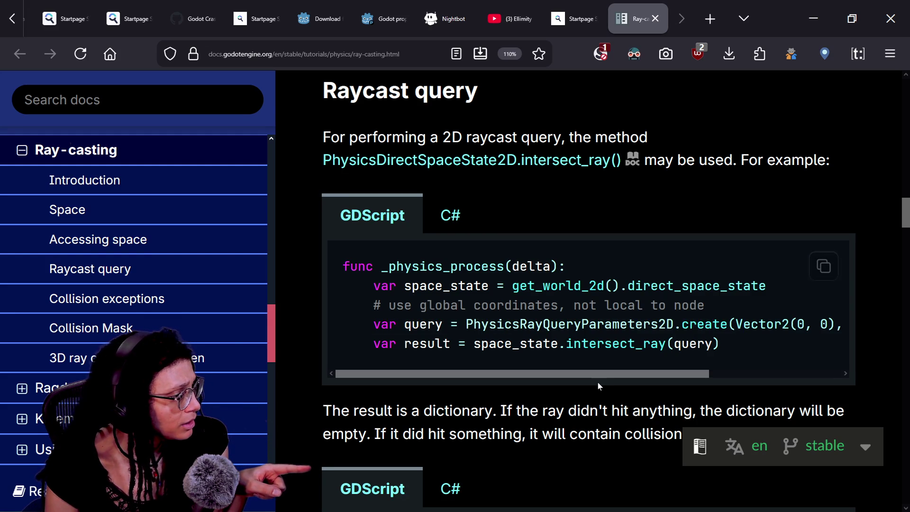
{"action": "mouse_move", "coordinate": [605, 344]}
{"action": "left_mouse_down"}
{"action": "mouse_move", "coordinate": [636, 343]}
{"action": "mouse_move", "coordinate": [629, 373]}
{"action": "mouse_move", "coordinate": [641, 373]}
{"action": "mouse_move", "coordinate": [616, 378]}
{"action": "mouse_move", "coordinate": [760, 377]}
{"action": "mouse_move", "coordinate": [663, 378]}
{"action": "left_mouse_up"}
{"action": "left_click", "coordinate": [630, 374]}
{"action": "left_click", "coordinate": [611, 374]}
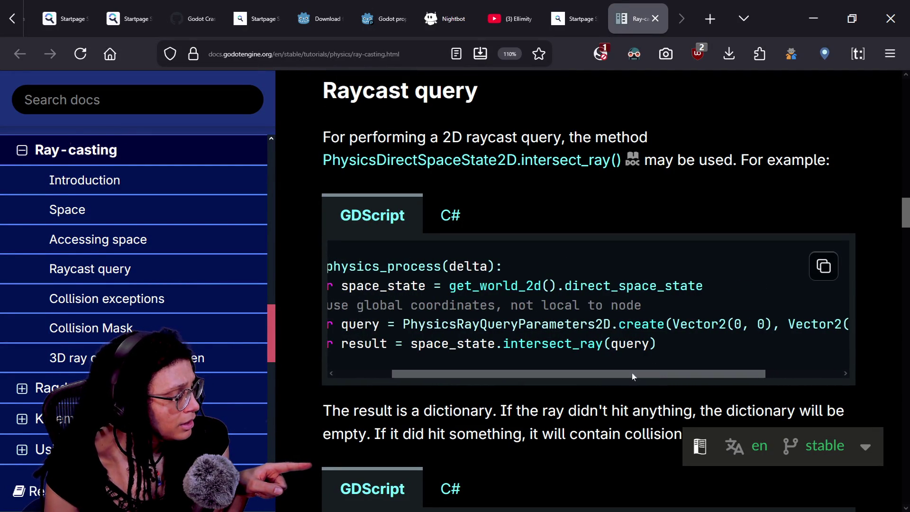
{"action": "left_click_drag", "start_coordinate": [403, 324], "coordinate": [672, 324]}
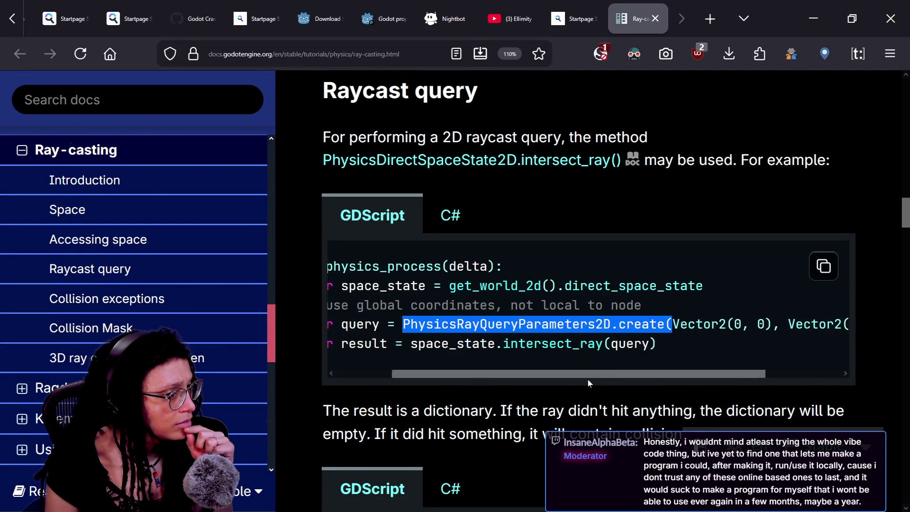
{"action": "left_click", "coordinate": [522, 407]}
Read the 3D example's origin, end and query lines, then go back to the Godot script editor
{"action": "scroll", "coordinate": [523, 406], "scroll_direction": "down", "scroll_amount": 4}
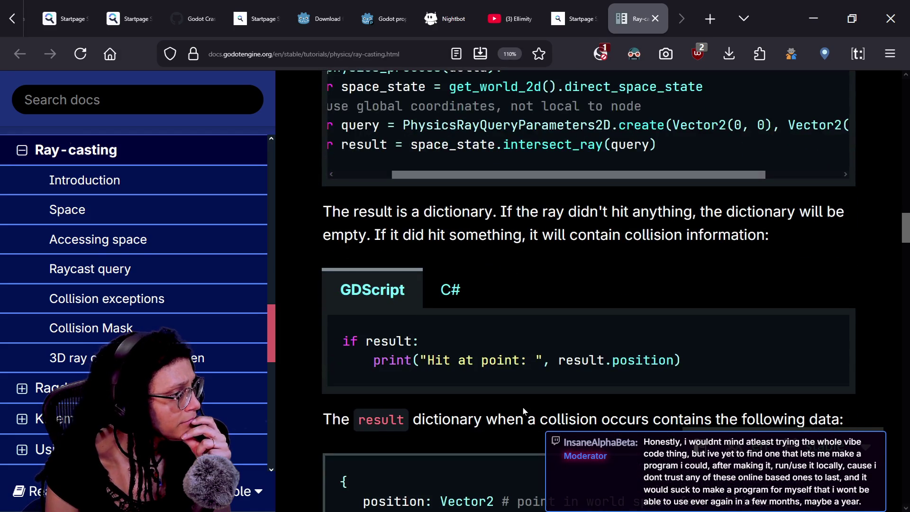
{"action": "scroll", "coordinate": [523, 411], "scroll_direction": "down", "scroll_amount": 4}
{"action": "scroll", "coordinate": [523, 411], "scroll_direction": "down", "scroll_amount": 7}
{"action": "scroll", "coordinate": [523, 411], "scroll_direction": "down", "scroll_amount": 1}
{"action": "left_click_drag", "start_coordinate": [380, 101], "coordinate": [579, 101]}
{"action": "left_click", "coordinate": [550, 149]}
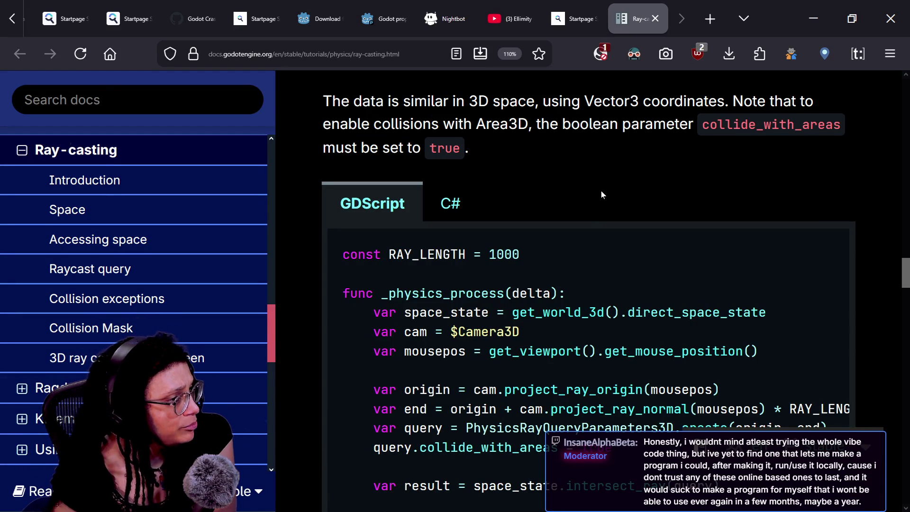
{"action": "scroll", "coordinate": [601, 194], "scroll_direction": "down", "scroll_amount": 2}
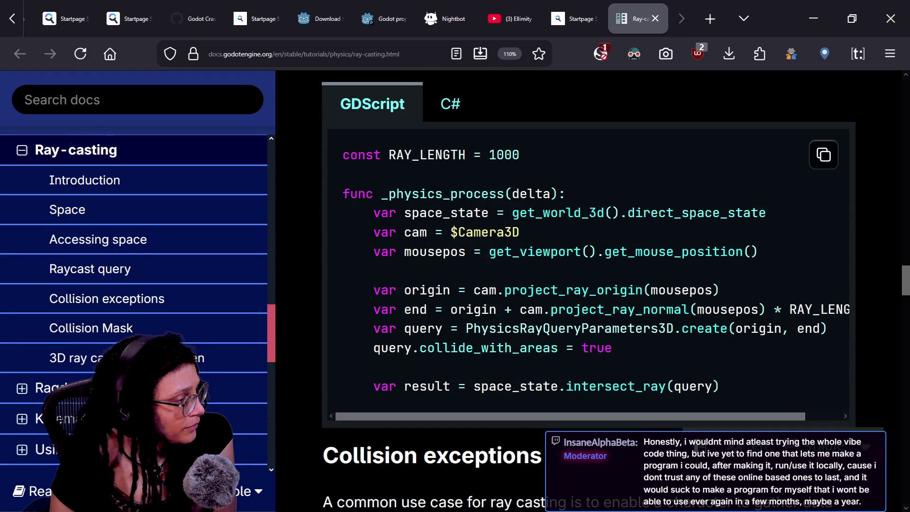
{"action": "mouse_move", "coordinate": [343, 289]}
{"action": "left_mouse_down"}
{"action": "mouse_move", "coordinate": [389, 309]}
{"action": "mouse_move", "coordinate": [565, 327]}
{"action": "left_mouse_up"}
{"action": "left_click", "coordinate": [480, 283]}
{"action": "left_click", "coordinate": [565, 324]}
{"action": "mouse_move", "coordinate": [388, 290]}
{"action": "left_mouse_down"}
{"action": "mouse_move", "coordinate": [706, 290]}
{"action": "mouse_move", "coordinate": [590, 328]}
{"action": "left_mouse_up"}
{"action": "left_click", "coordinate": [705, 290]}
{"action": "left_click", "coordinate": [590, 328]}
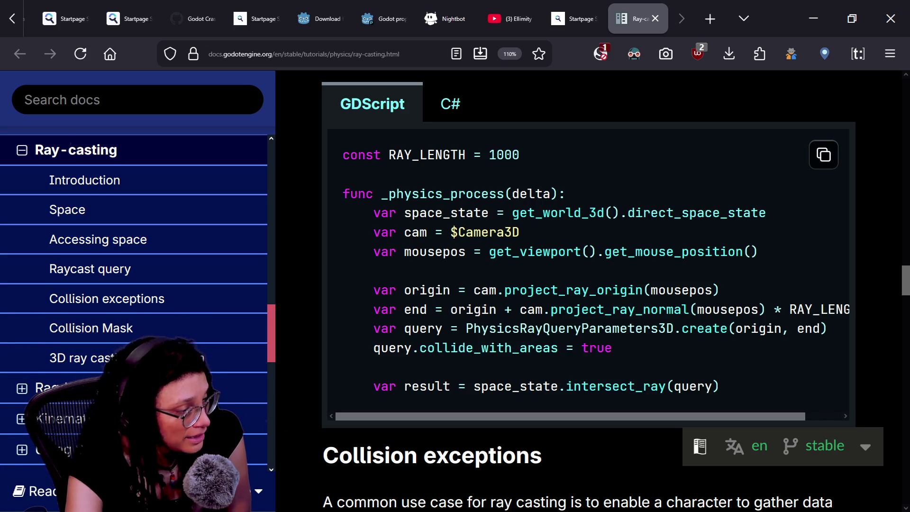
{"action": "mouse_move", "coordinate": [379, 328]}
{"action": "left_mouse_down"}
{"action": "mouse_move", "coordinate": [612, 348]}
{"action": "mouse_move", "coordinate": [805, 328]}
{"action": "left_mouse_up"}
{"action": "left_click", "coordinate": [611, 332]}
{"action": "scroll", "coordinate": [662, 332], "scroll_direction": "down", "scroll_amount": 1}
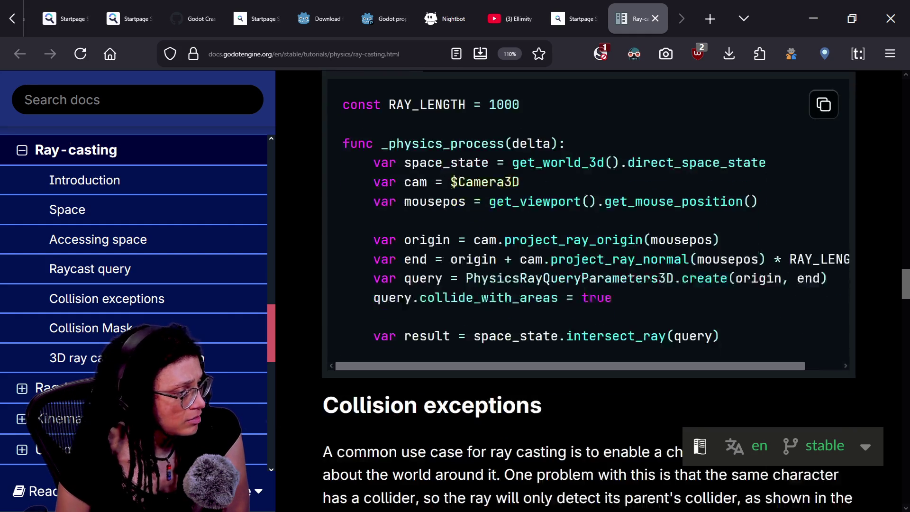
{"action": "scroll", "coordinate": [801, 326], "scroll_direction": "down", "scroll_amount": 1}
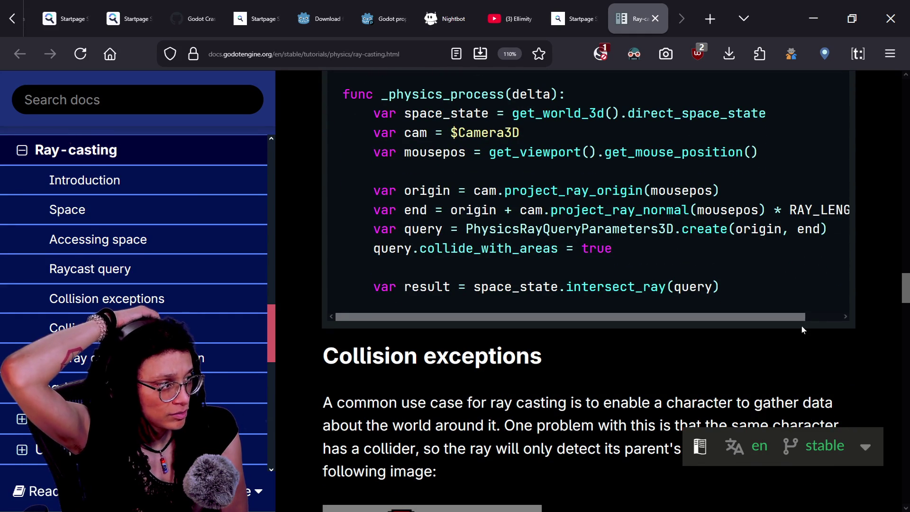
{"action": "key", "text": "alt+Tab"}
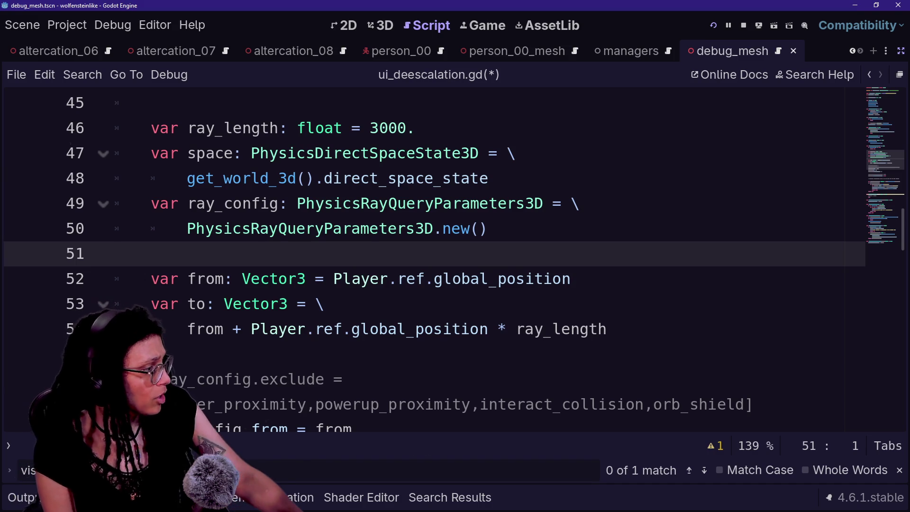
Compare the script's from/to lines with the PhysicsRayQueryParameters3D example in the ray-casting docs
{"action": "left_click_drag", "start_coordinate": [195, 329], "coordinate": [460, 329]}
{"action": "key", "text": "ctrl+Right"}
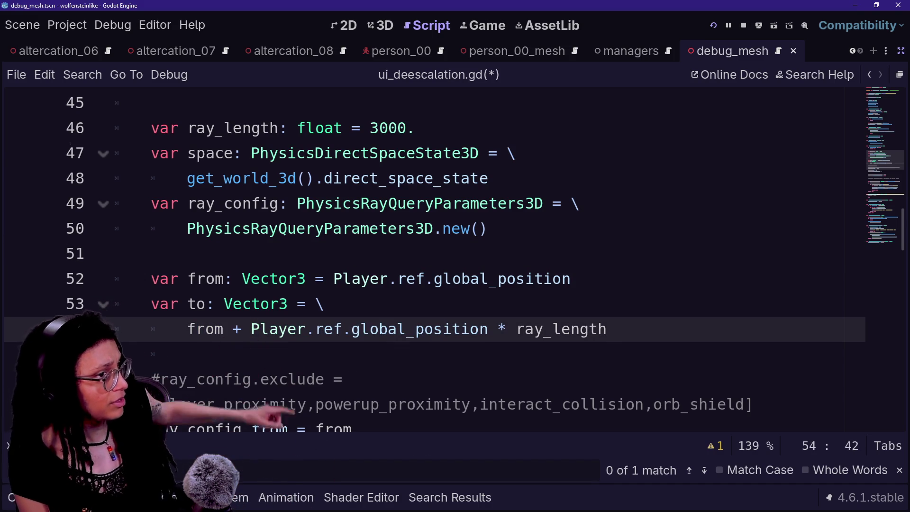
{"action": "key", "text": "End"}
{"action": "key", "text": "alt+Tab"}
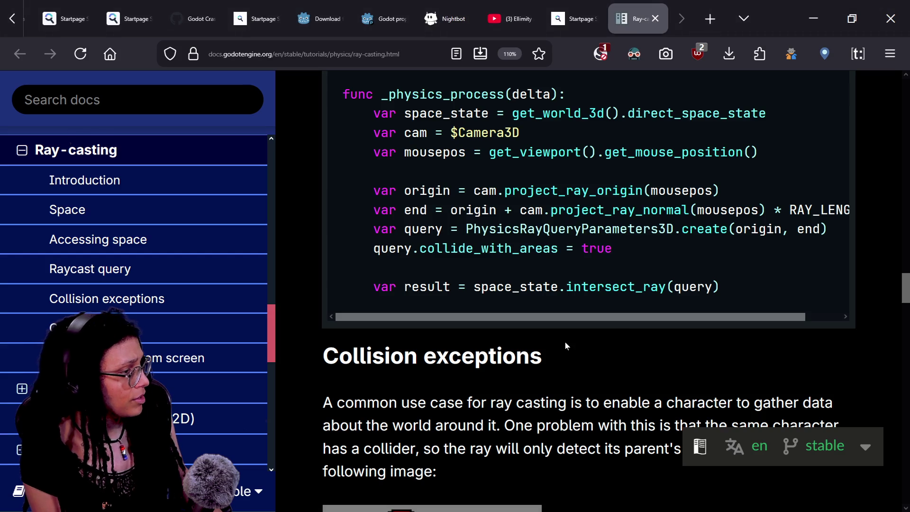
{"action": "left_click", "coordinate": [627, 273]}
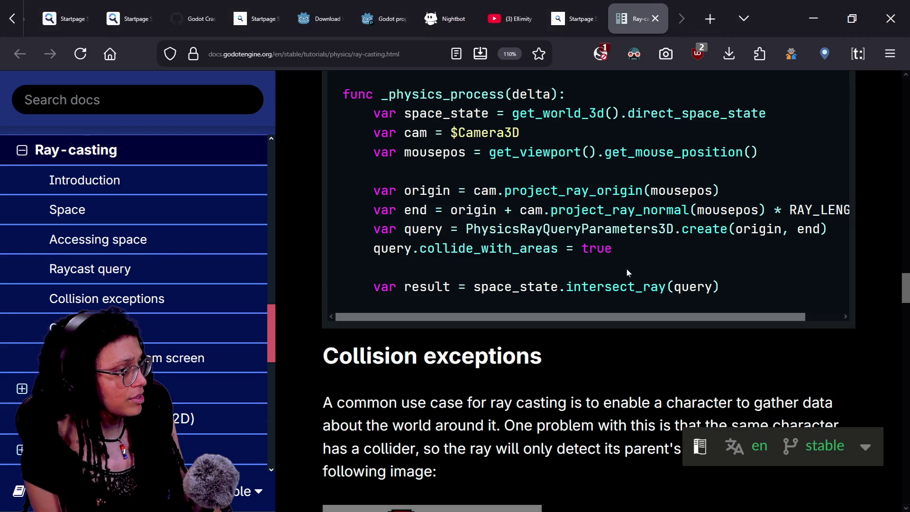
{"action": "left_click_drag", "start_coordinate": [481, 229], "coordinate": [636, 229]}
{"action": "left_click", "coordinate": [550, 320]}
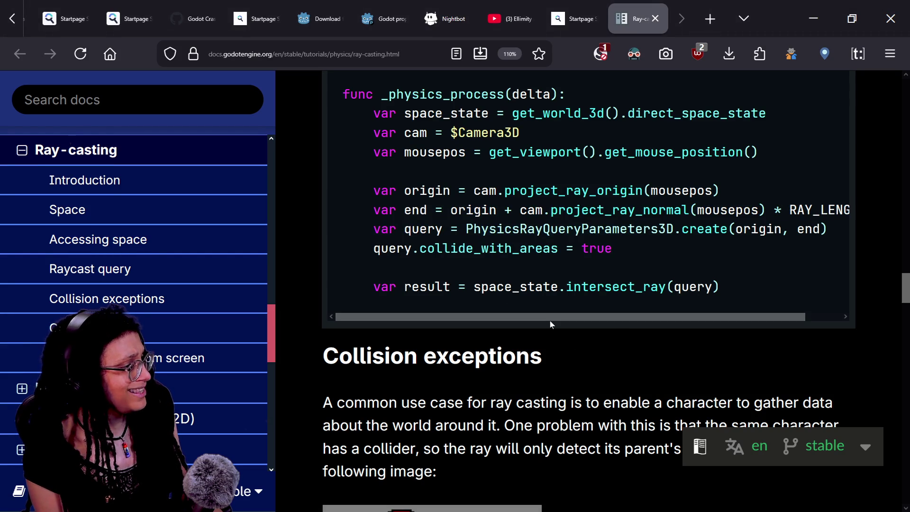
{"action": "key", "text": "alt+Tab"}
{"action": "scroll", "coordinate": [455, 260], "scroll_direction": "down", "scroll_amount": 1}
{"action": "scroll", "coordinate": [455, 260], "scroll_direction": "up", "scroll_amount": 3}
{"action": "scroll", "coordinate": [455, 261], "scroll_direction": "down", "scroll_amount": 2}
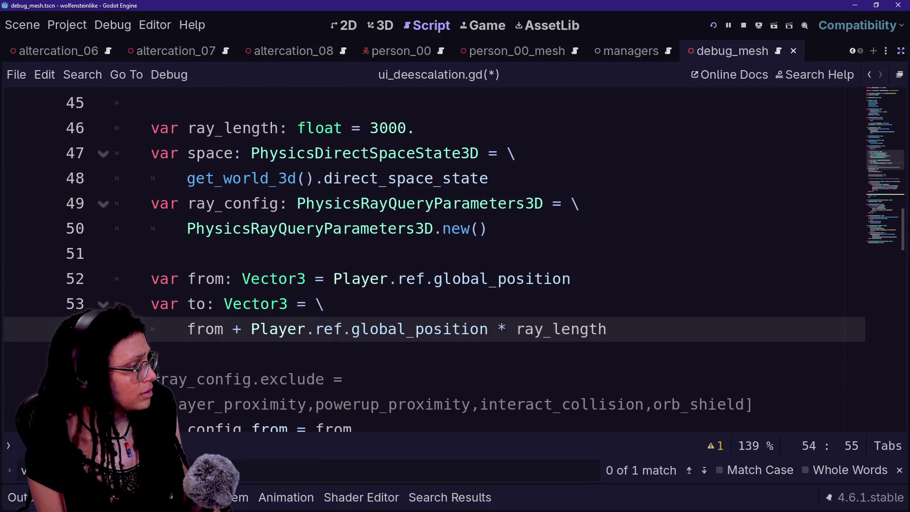
Replace .new() on line 50 with PhysicsRayQueryParameters3D.create(from,to) for ray_config
{"action": "left_click_drag", "start_coordinate": [188, 203], "coordinate": [189, 254]}
{"action": "left_click", "coordinate": [189, 254]}
{"action": "left_click", "coordinate": [208, 229]}
{"action": "key", "text": "alt+Tab"}
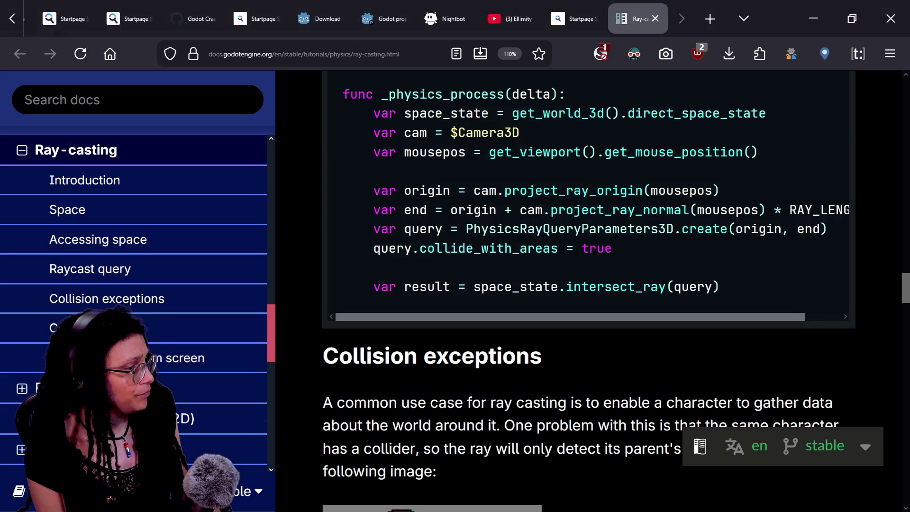
{"action": "mouse_move", "coordinate": [680, 228]}
{"action": "left_mouse_down"}
{"action": "mouse_move", "coordinate": [827, 229]}
{"action": "mouse_move", "coordinate": [635, 229]}
{"action": "left_mouse_up"}
{"action": "key", "text": "alt+Tab"}
{"action": "left_click", "coordinate": [488, 229]}
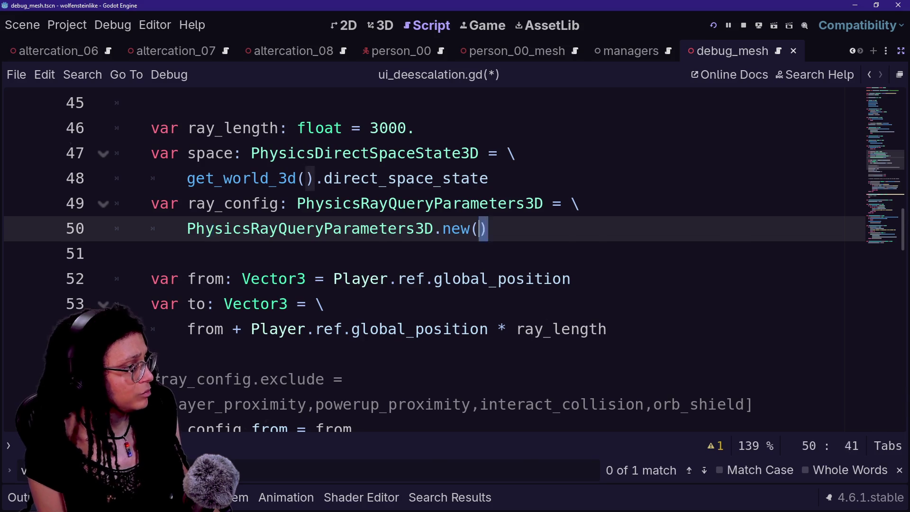
{"action": "key", "text": "alt+Tab"}
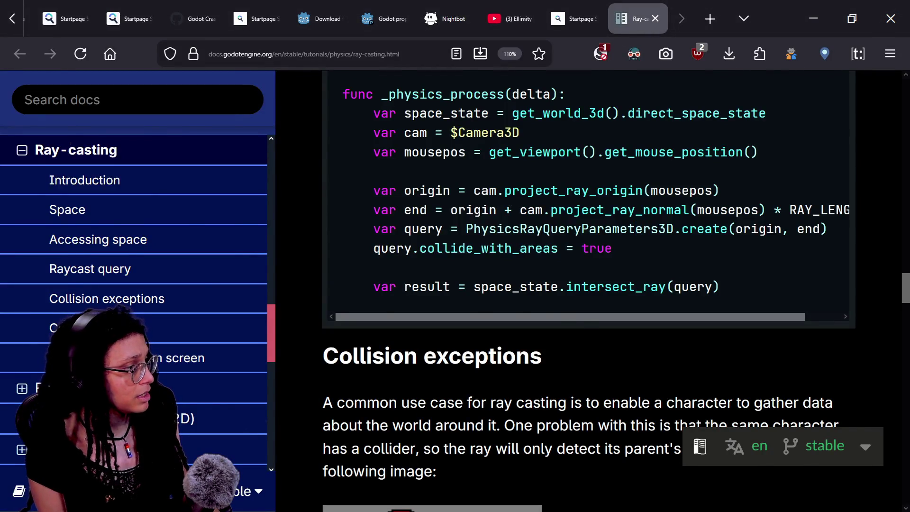
{"action": "key", "text": "alt+Tab"}
{"action": "key", "text": "BackSpace"}
{"action": "type", "text": "create("}
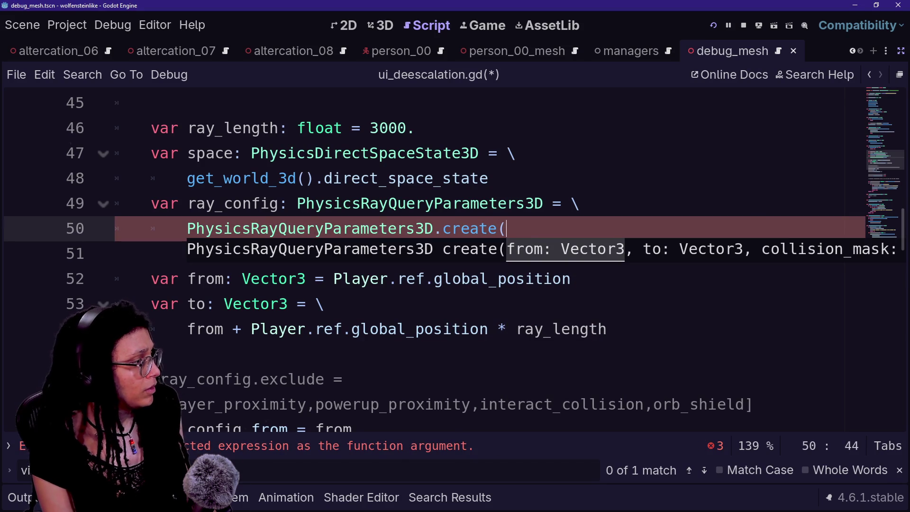
{"action": "type", "text": "from,to)"}
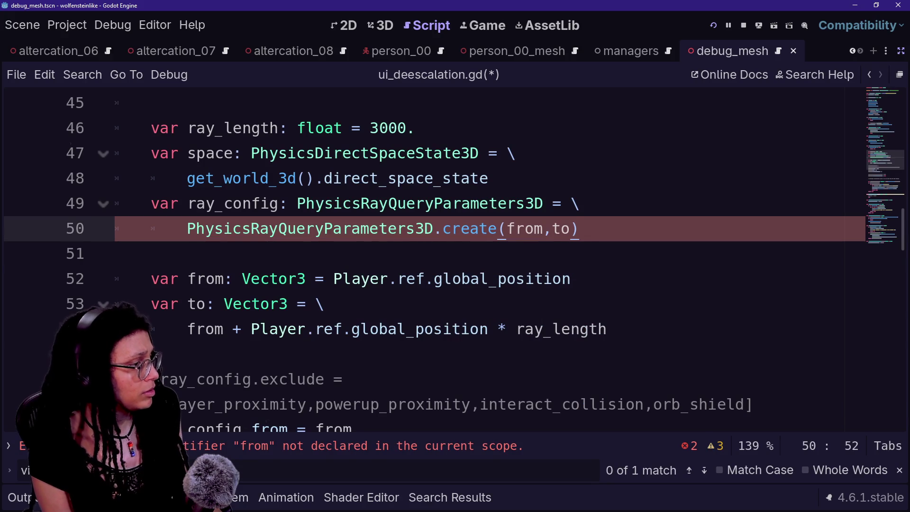
Move the ray_config lines below the 'to' declaration, save the script, and run the game
{"action": "key", "text": "shift+Up"}
{"action": "key", "text": "shift+Up"}
{"action": "key", "text": "ctrl+x"}
{"action": "key", "text": "Down"}
{"action": "key", "text": "Down"}
{"action": "key", "text": "Down"}
{"action": "key", "text": "Return"}
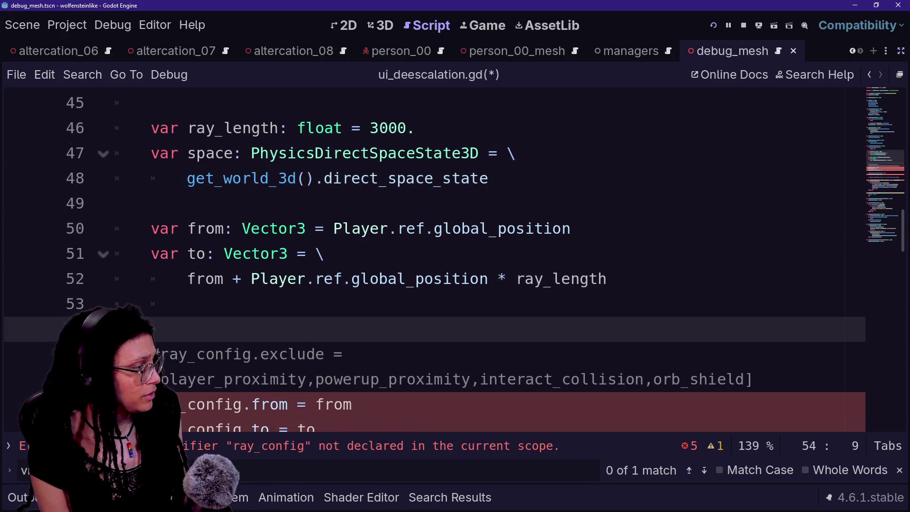
{"action": "key", "text": "ctrl+v"}
{"action": "key", "text": "Up"}
{"action": "key", "text": "Up"}
{"action": "key", "text": "BackSpace"}
{"action": "key", "text": "ctrl+s"}
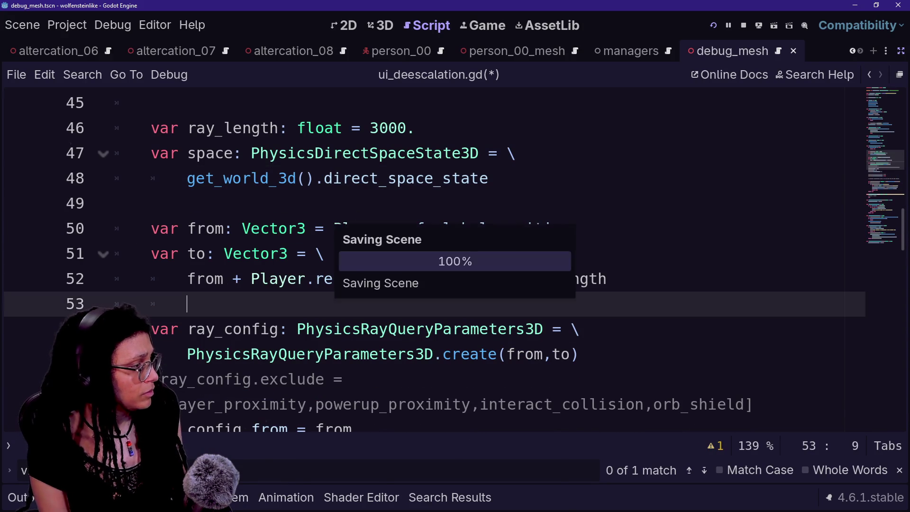
{"action": "left_click", "coordinate": [714, 27]}
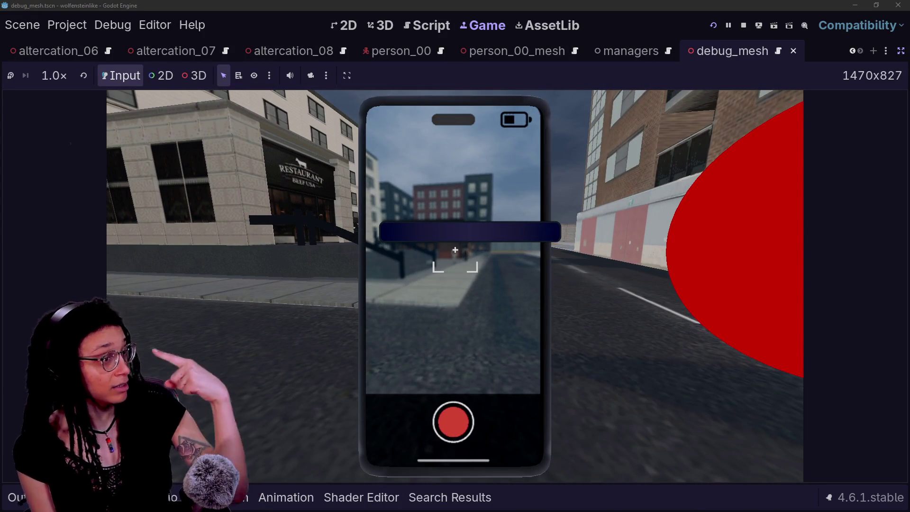
Test the phone camera viewfinder in the running game, then exit it
{"action": "key", "text": "Escape"}
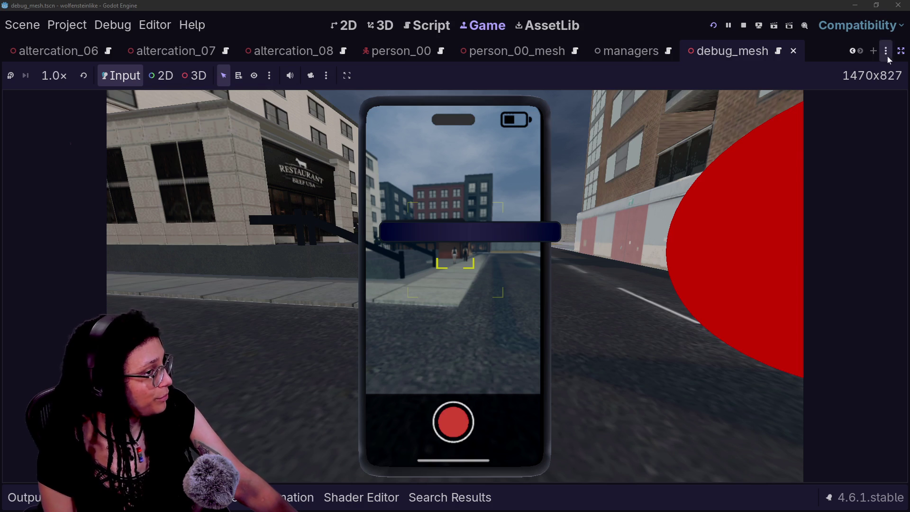
Open the player scene, check Player's collision layer 2 and mask 1 and 4, then view player.gd
{"action": "left_click", "coordinate": [900, 50]}
{"action": "scroll", "coordinate": [278, 55], "scroll_direction": "up", "scroll_amount": 5}
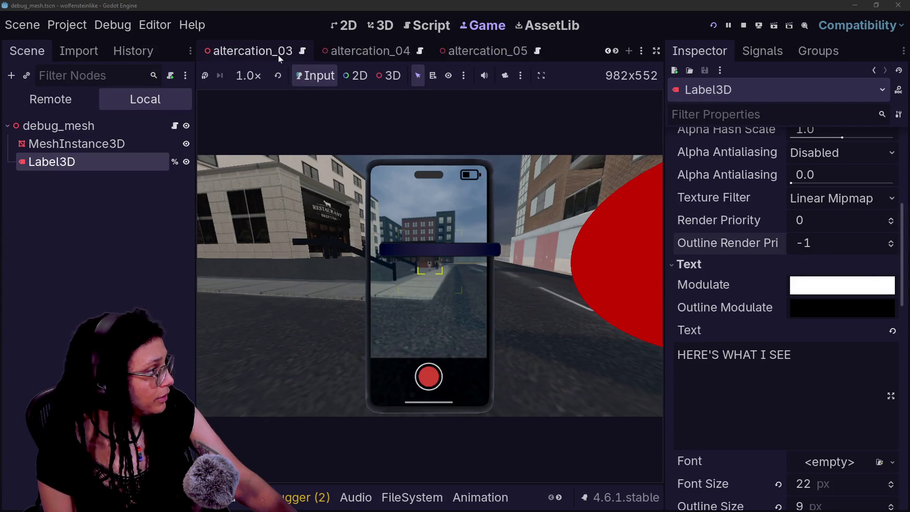
{"action": "scroll", "coordinate": [305, 54], "scroll_direction": "up", "scroll_amount": 3}
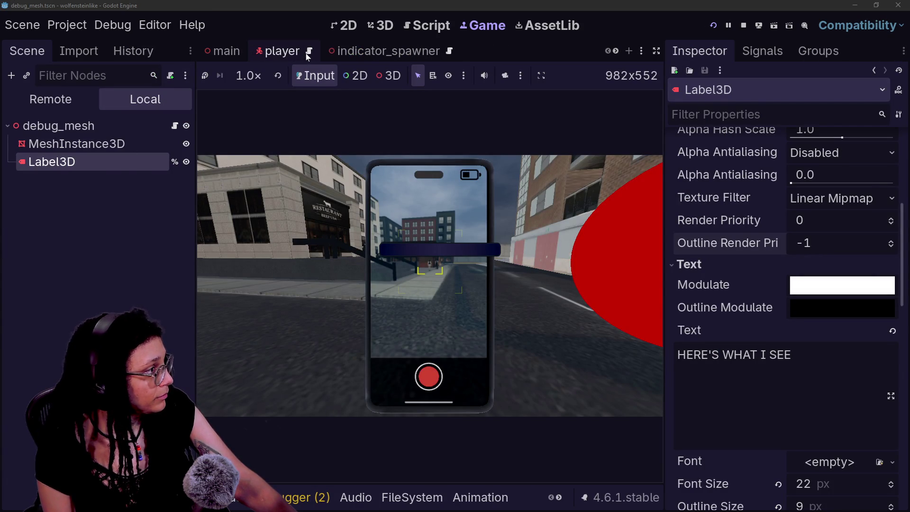
{"action": "left_click", "coordinate": [301, 56]}
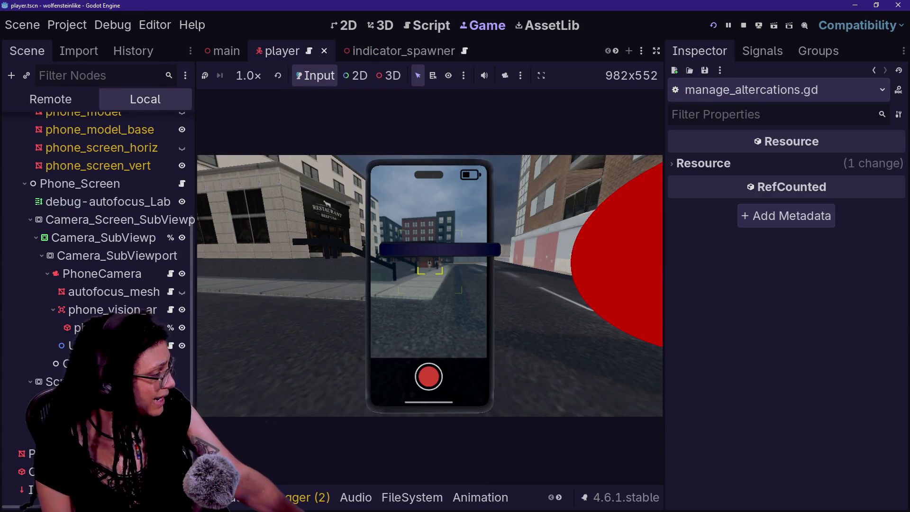
{"action": "scroll", "coordinate": [118, 285], "scroll_direction": "up", "scroll_amount": 5}
{"action": "left_click", "coordinate": [53, 126]}
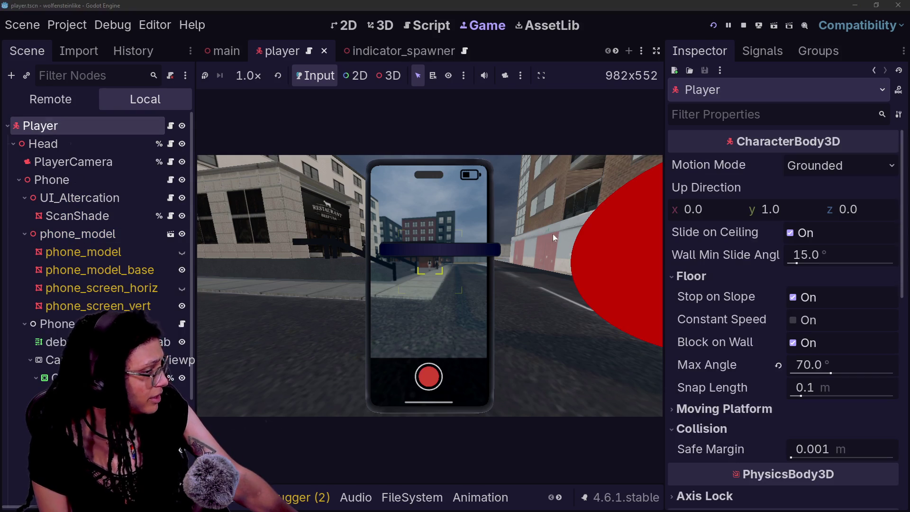
{"action": "scroll", "coordinate": [792, 314], "scroll_direction": "down", "scroll_amount": 5}
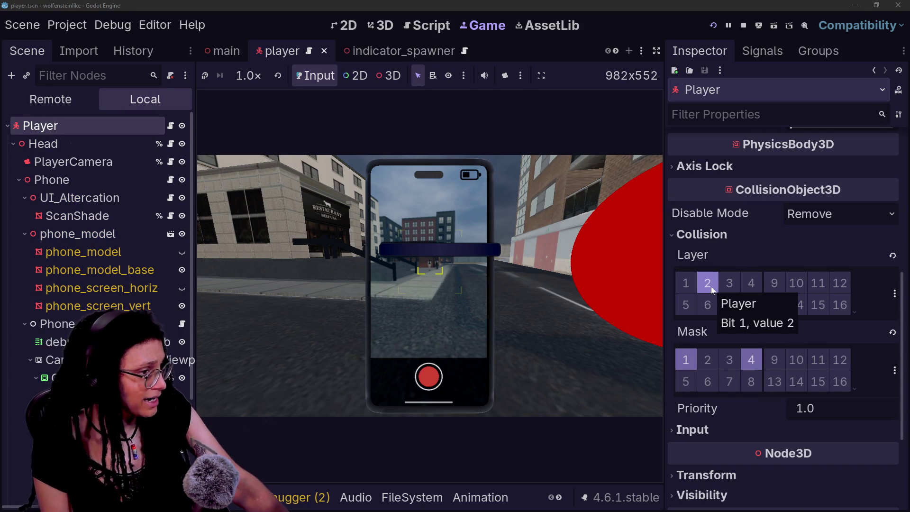
{"action": "left_click", "coordinate": [410, 28]}
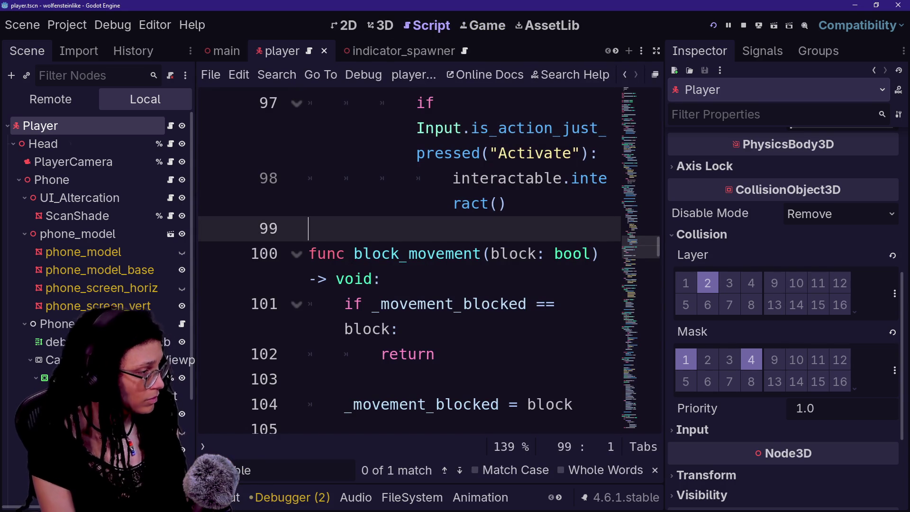
{"action": "key", "text": "shift+alt+o"}
Quick-open ui_deescalation.gd from a 'ui' search and widen the script view
{"action": "type", "text": "ui"}
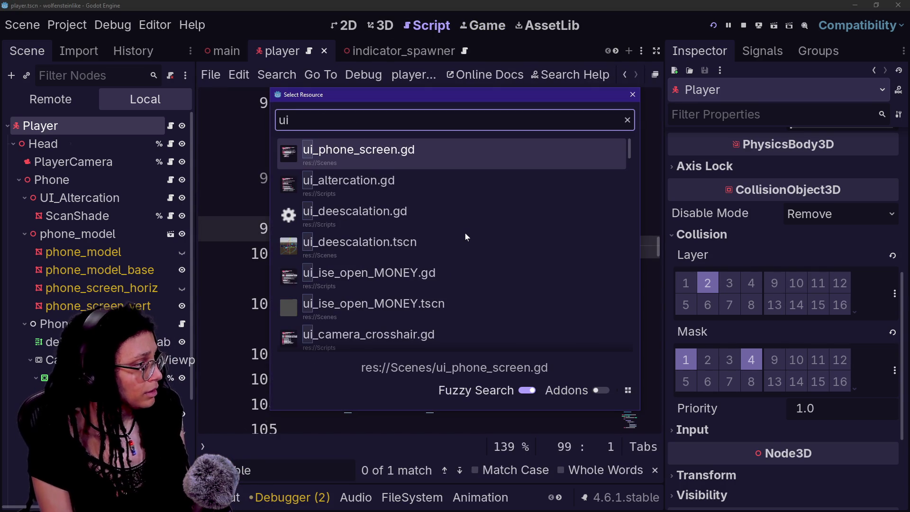
{"action": "key", "text": "Down"}
{"action": "key", "text": "Down"}
{"action": "key", "text": "Return"}
{"action": "left_click", "coordinate": [567, 252]}
{"action": "key", "text": "ctrl+shift+F11"}
{"action": "scroll", "coordinate": [455, 265], "scroll_direction": "down", "scroll_amount": 8}
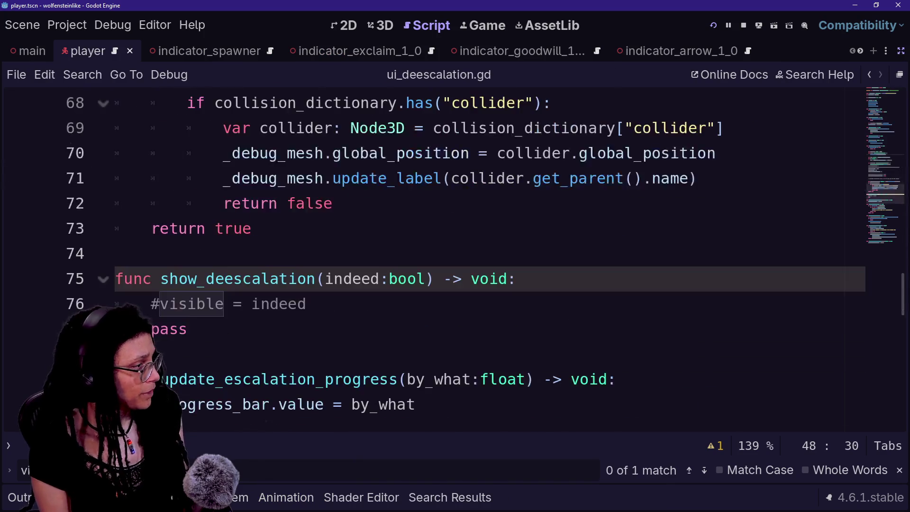
{"action": "scroll", "coordinate": [454, 265], "scroll_direction": "up", "scroll_amount": 3}
{"action": "scroll", "coordinate": [455, 266], "scroll_direction": "up", "scroll_amount": 2}
Change ray_config.collision_mask on line 59 from 1 to 3, save, and run the game
{"action": "left_click_drag", "start_coordinate": [160, 253], "coordinate": [397, 254]}
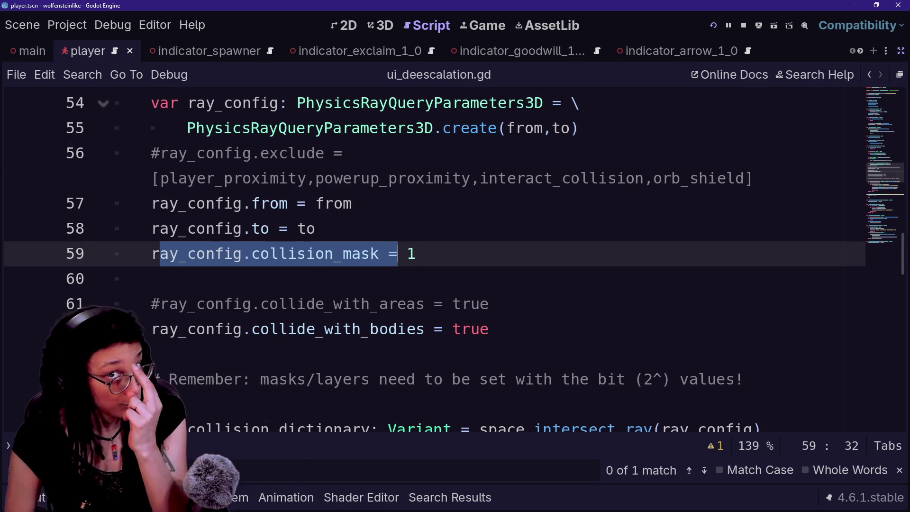
{"action": "left_click", "coordinate": [416, 253]}
{"action": "type", "text": "3"}
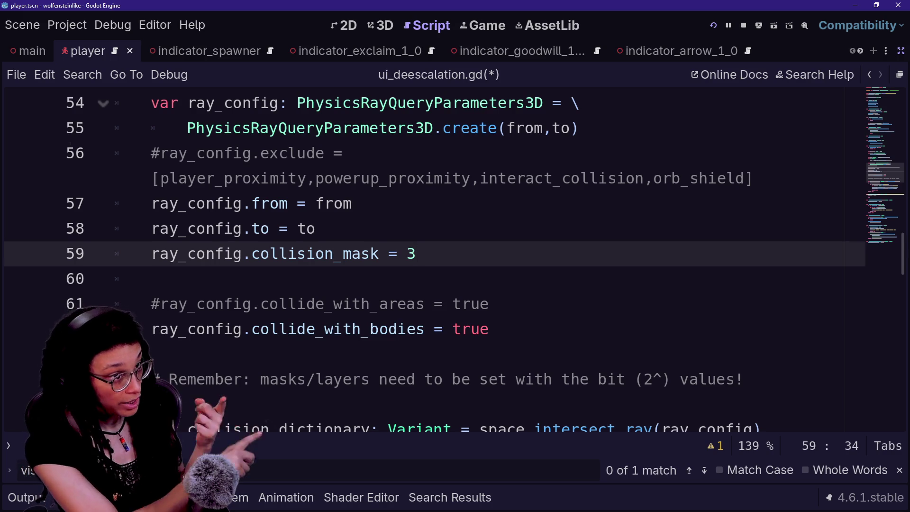
{"action": "left_click", "coordinate": [397, 254]}
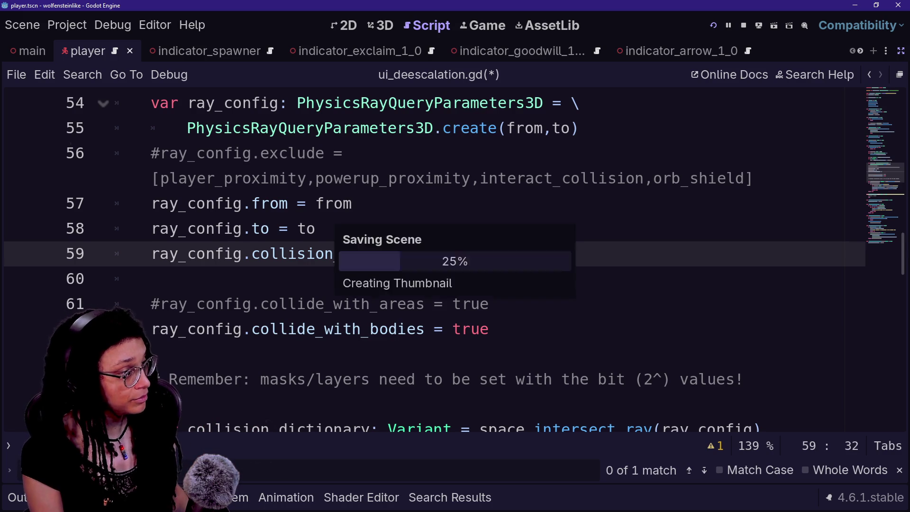
{"action": "key", "text": "ctrl+s"}
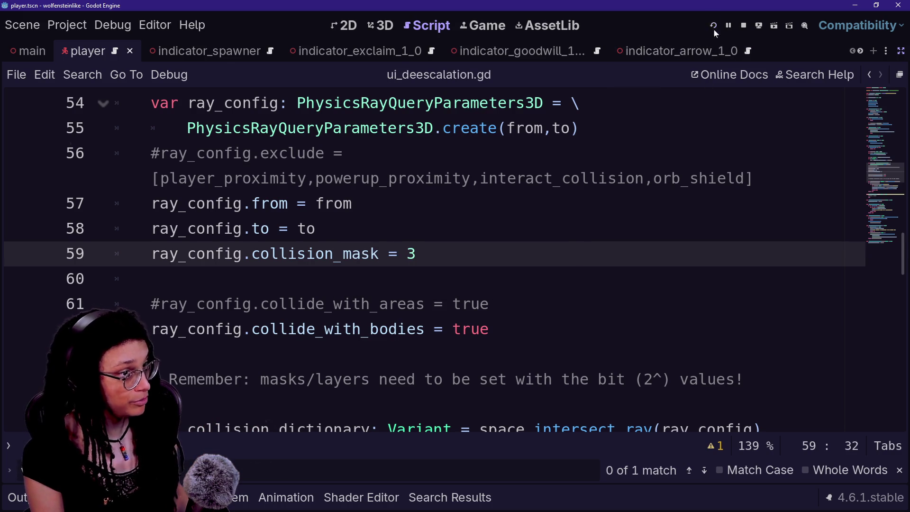
{"action": "left_click", "coordinate": [714, 26]}
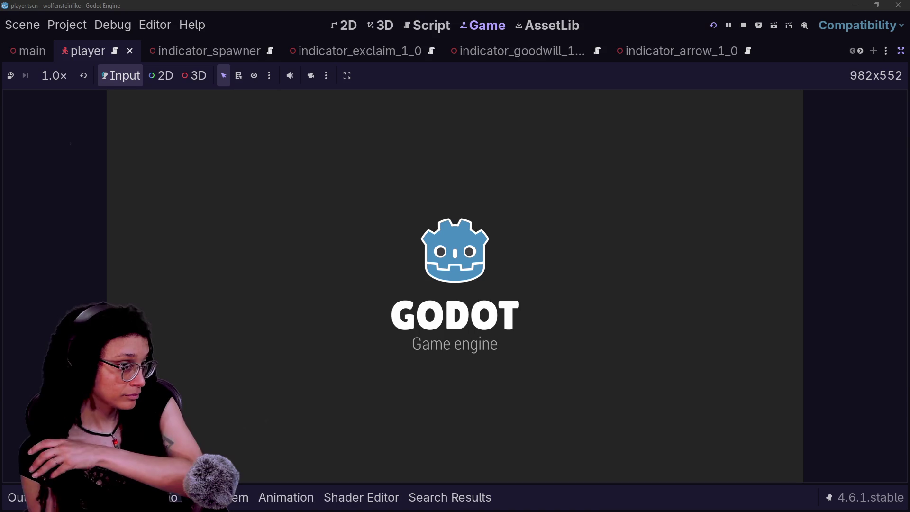